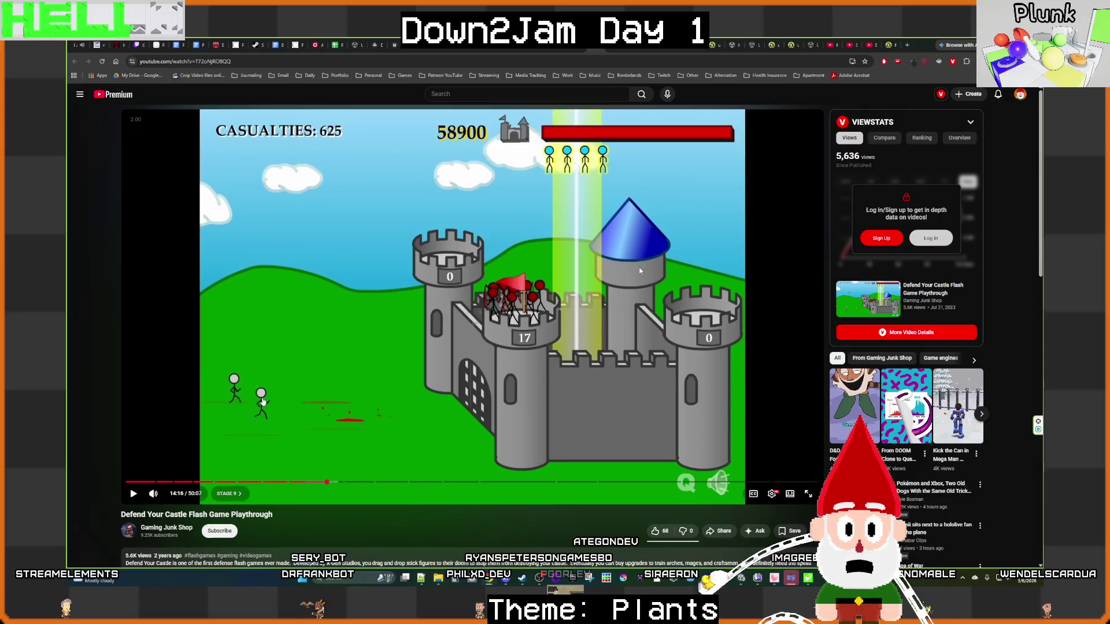
# Step: Go back to the top of the MIKAN channel's YouTube Videos page, then switch to the Unity editor
pyautogui.hotkey('alt', 'Left')
pyautogui.scroll(15, 585, 348)
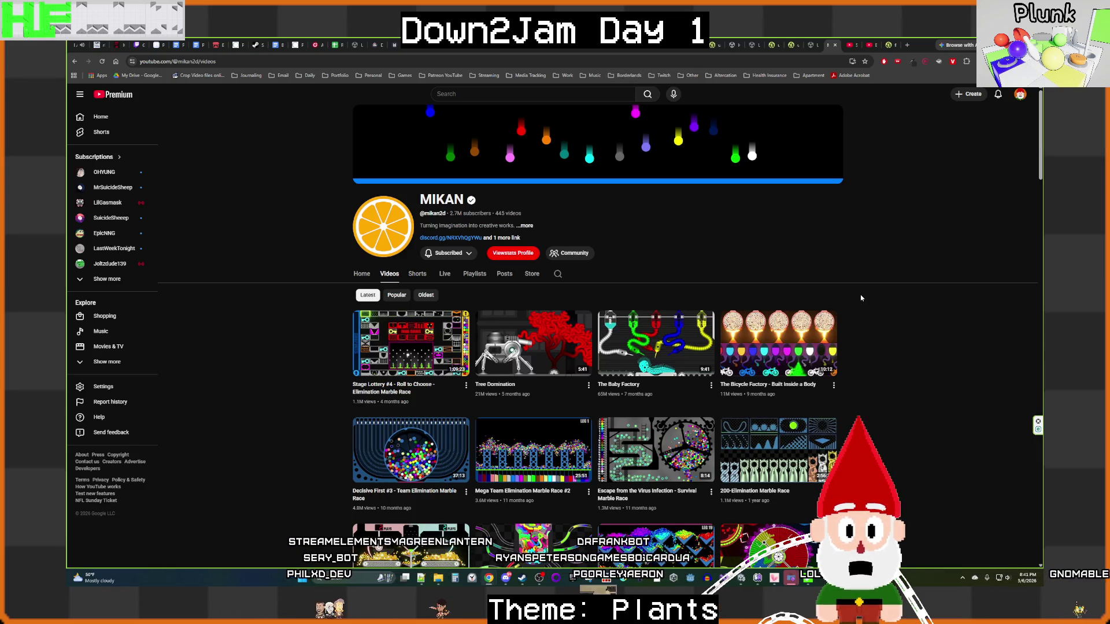
pyautogui.hotkey('alt', 'Tab')
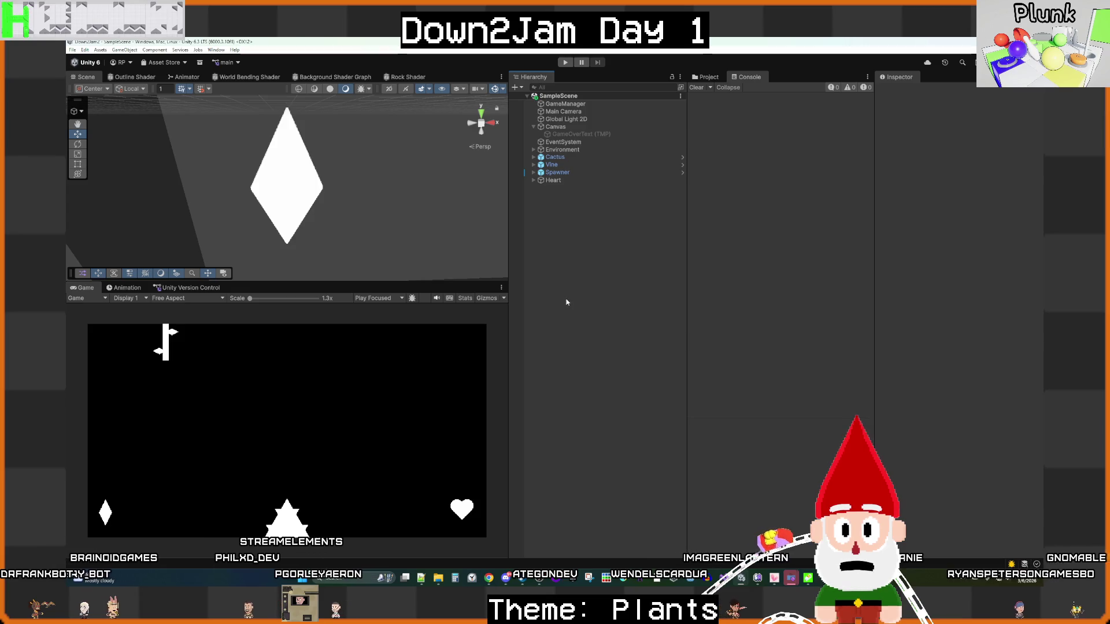
# Step: Inspect the Vine and Cactus objects, then view the Cactus prefab and return to the scene
pyautogui.click(549, 165)
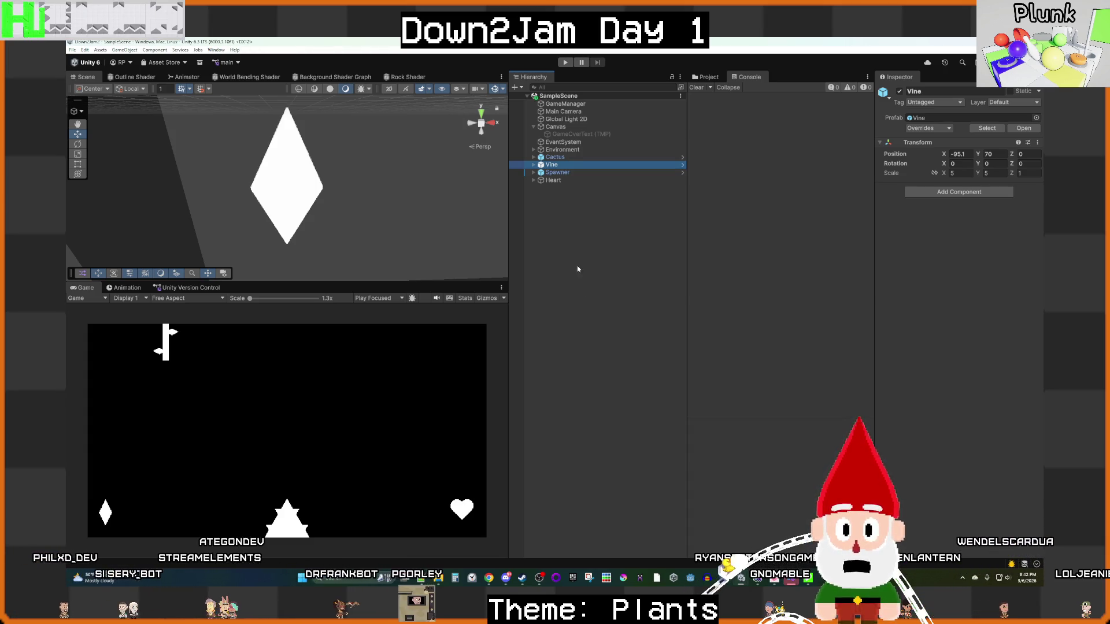
pyautogui.click(578, 269)
pyautogui.click(568, 157)
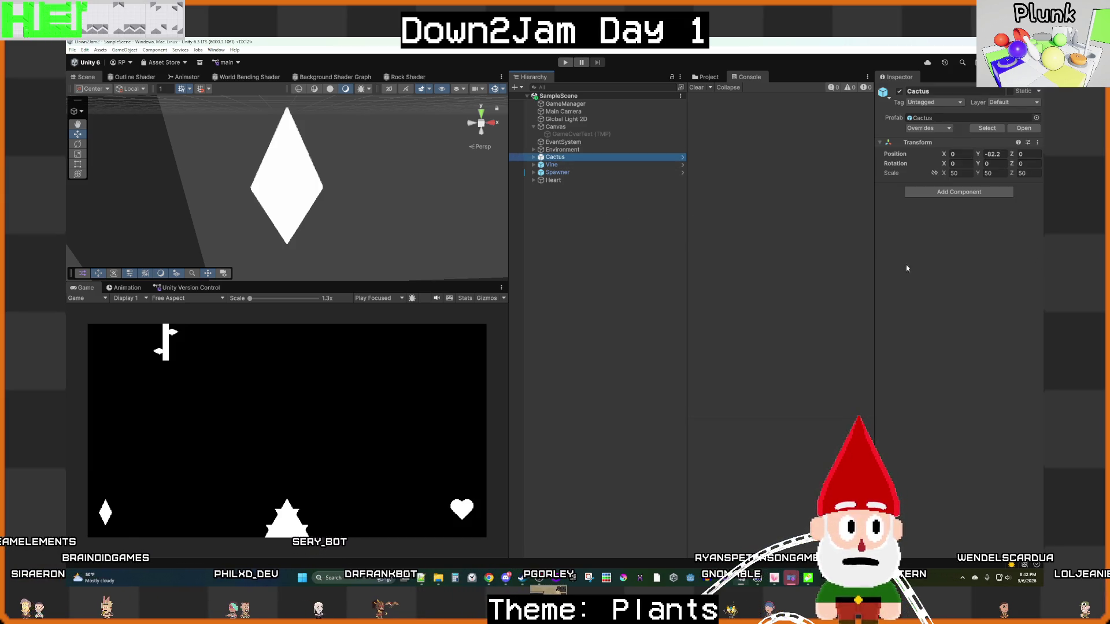
pyautogui.click(703, 78)
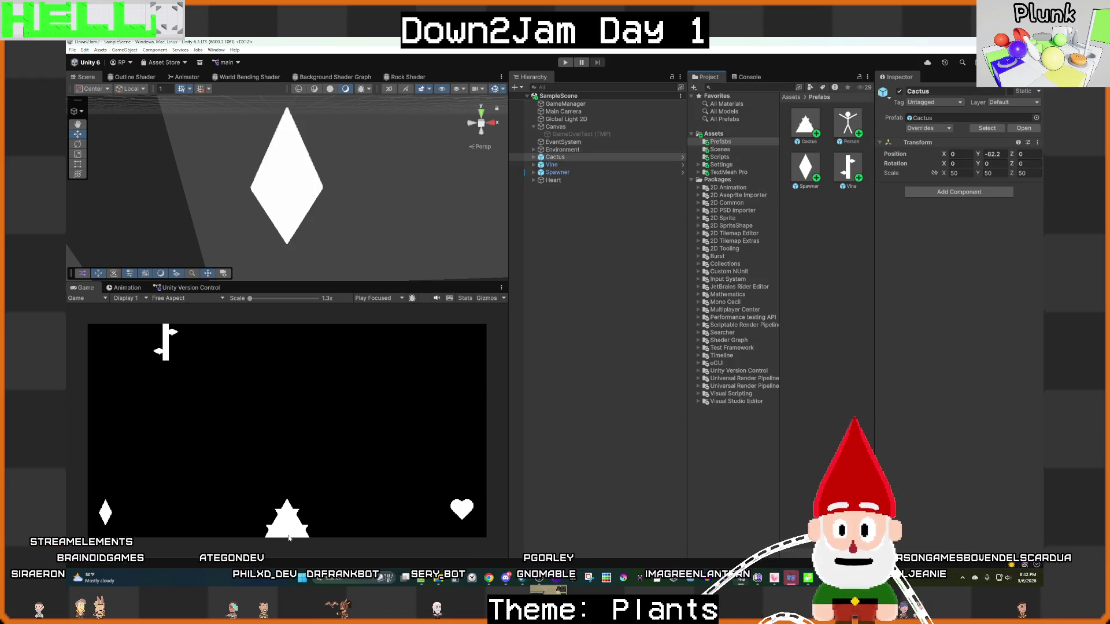
pyautogui.doubleClick(806, 130)
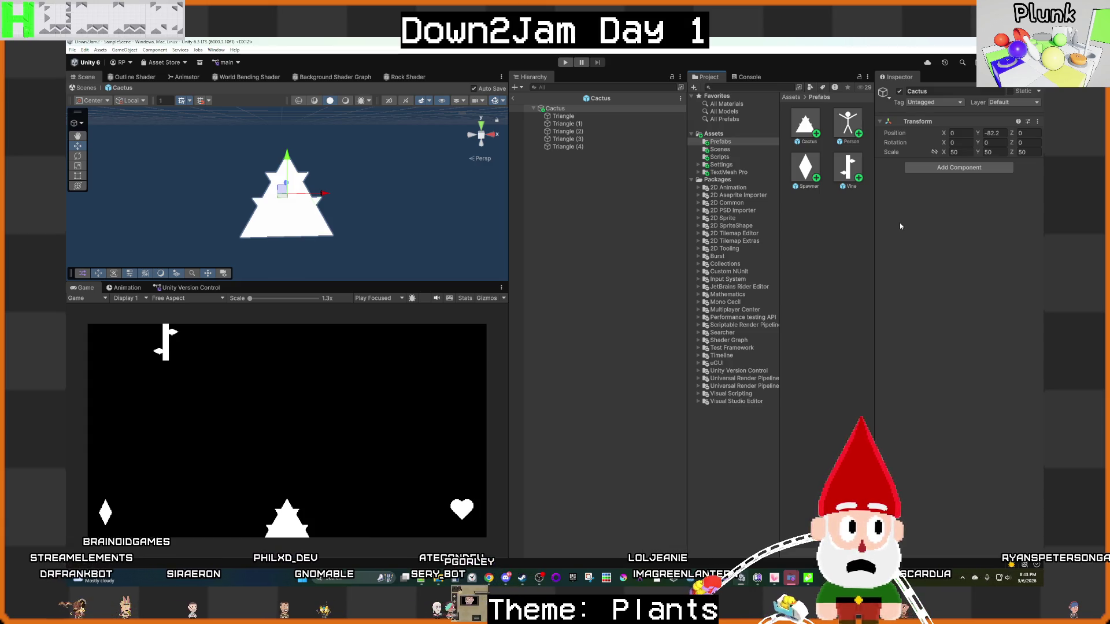
pyautogui.click(512, 99)
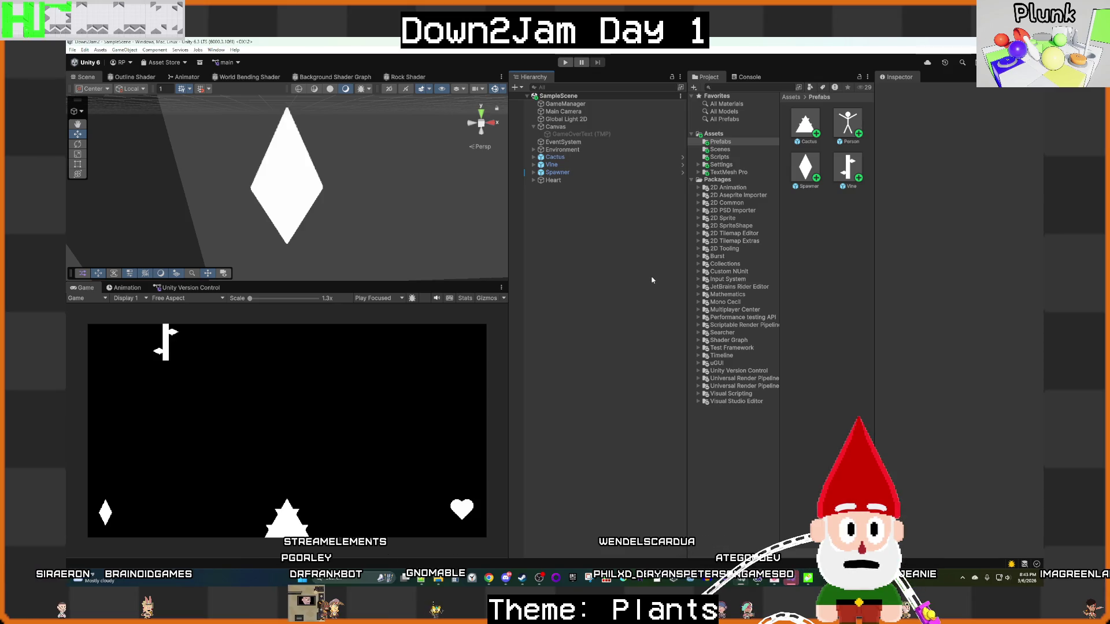
# Step: Inspect the Spawner object's settings and show the project's Scripts folder
pyautogui.click(608, 172)
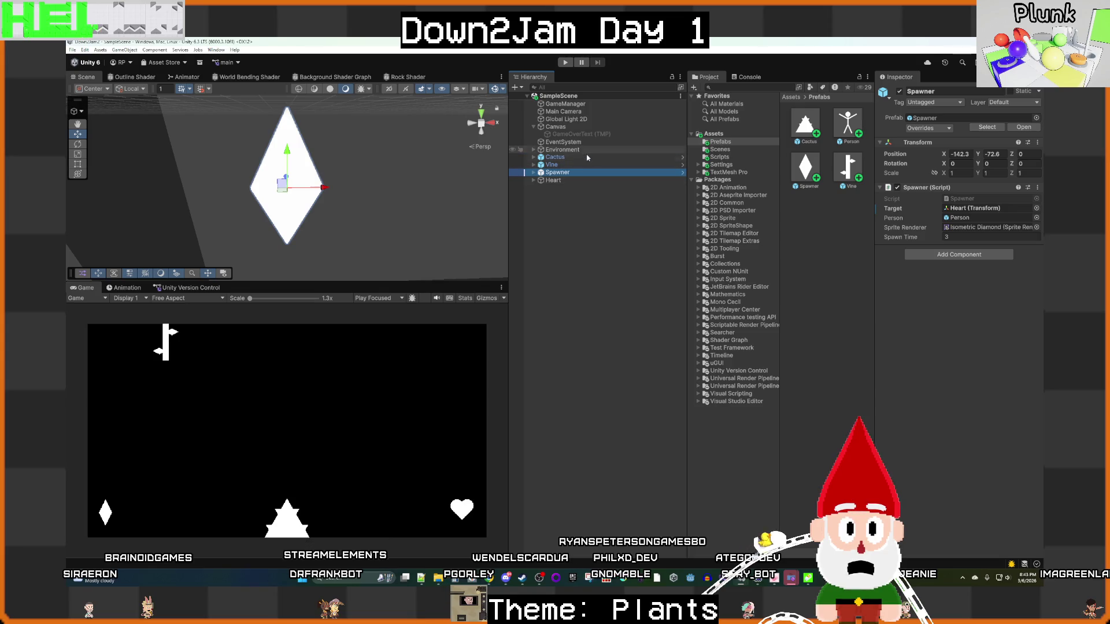
pyautogui.click(590, 269)
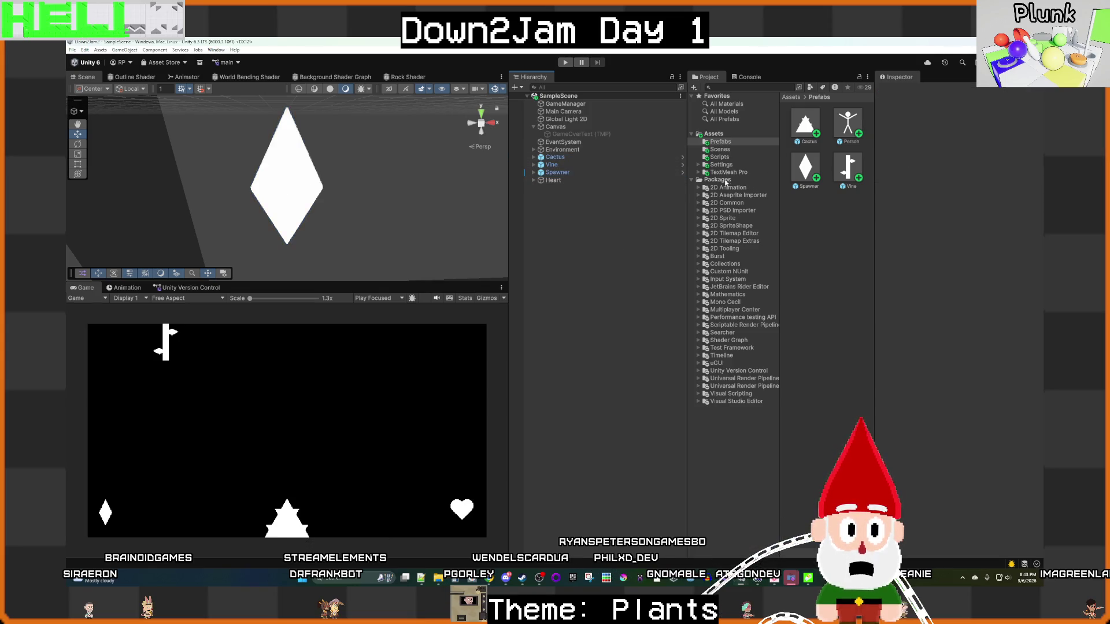
pyautogui.click(723, 158)
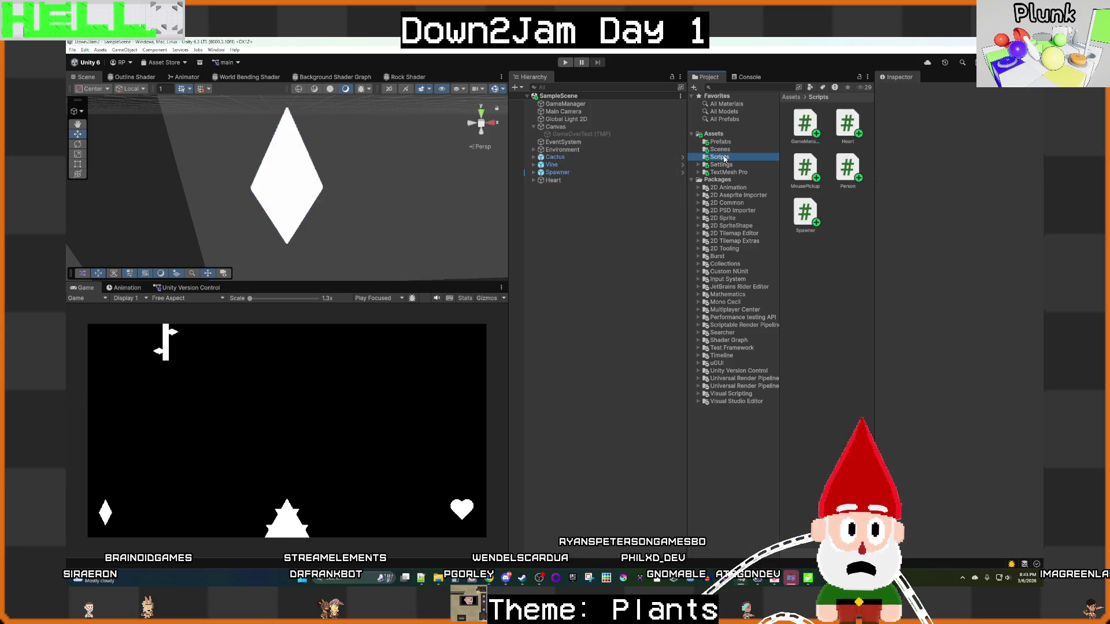
# Step: Create a MonoBehaviour script named Cactus in Scripts and open it in Visual Studio
pyautogui.rightClick(822, 255)
pyautogui.moveTo(851, 260)
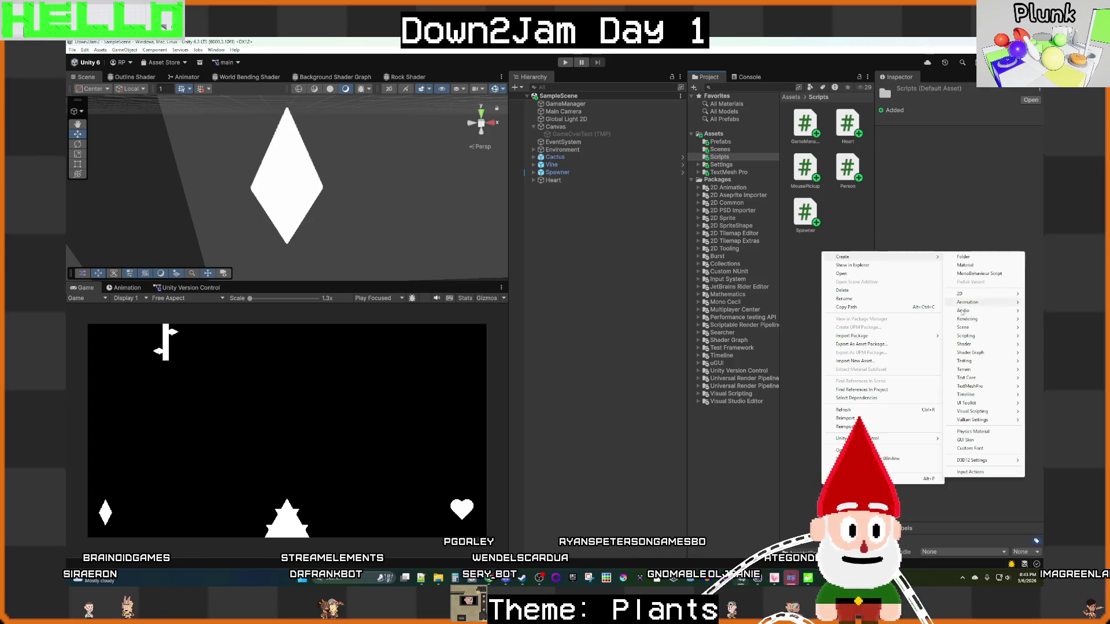
pyautogui.moveTo(971, 336)
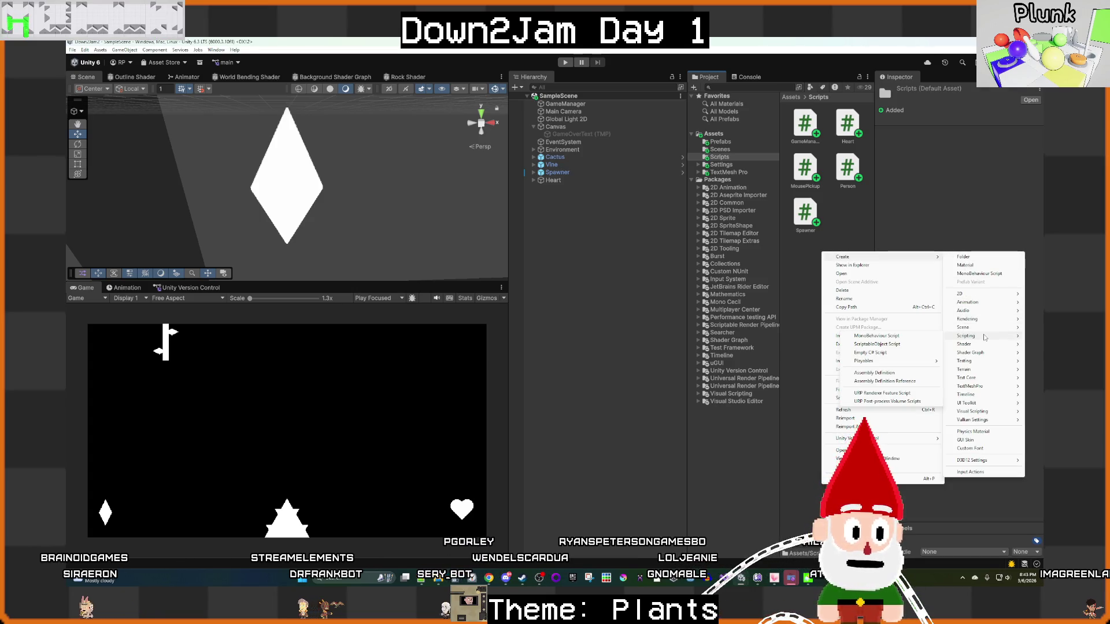
pyautogui.click(904, 339)
pyautogui.write('actu')
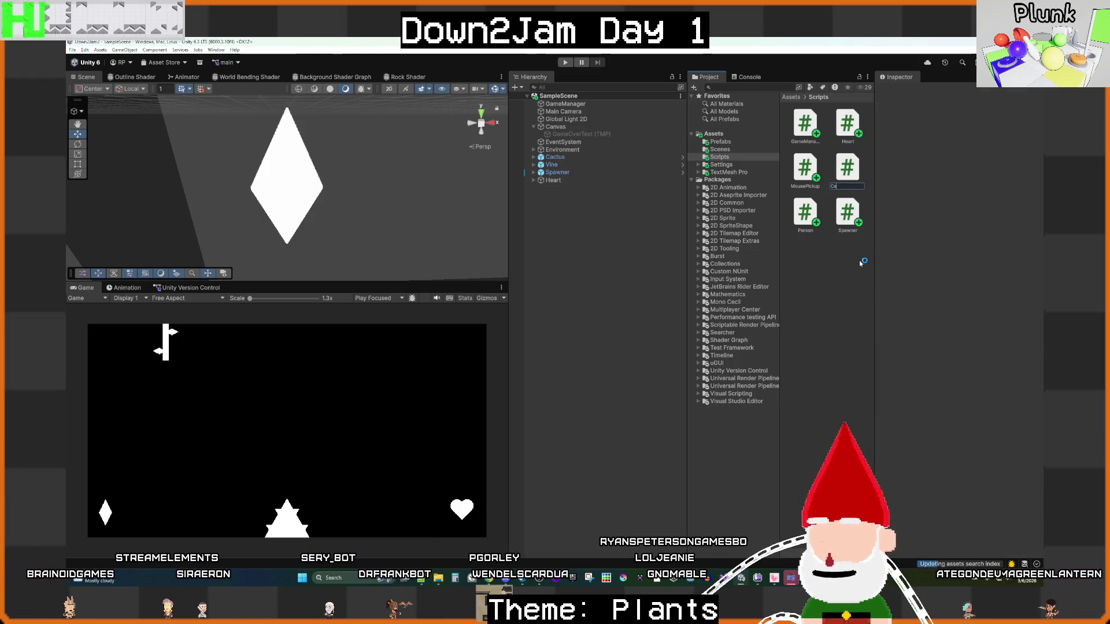
pyautogui.write('s')
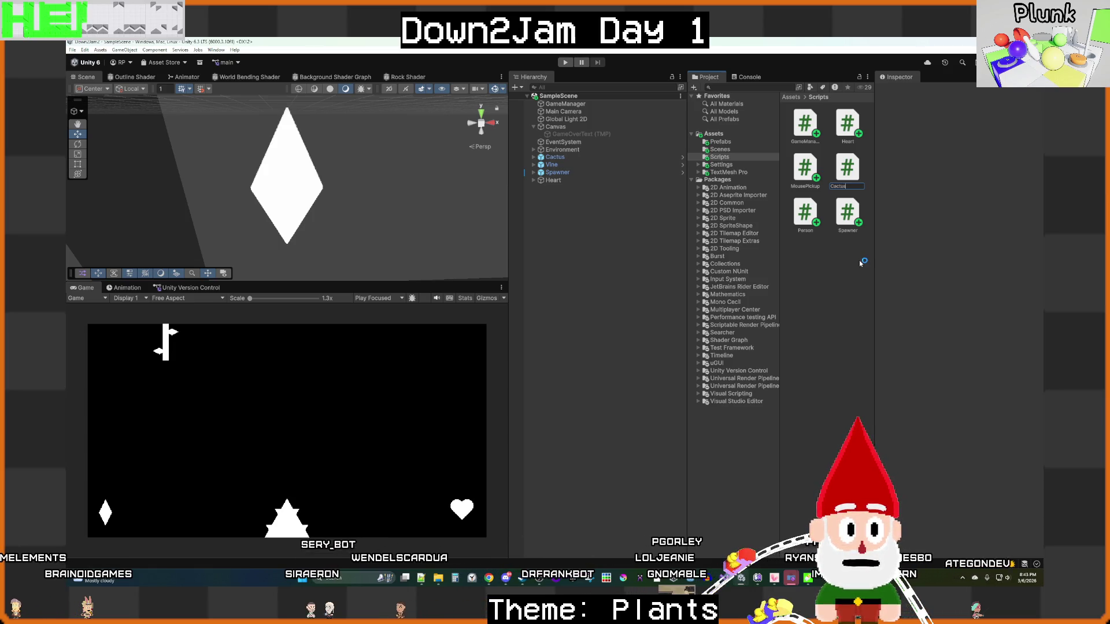
pyautogui.press('Return')
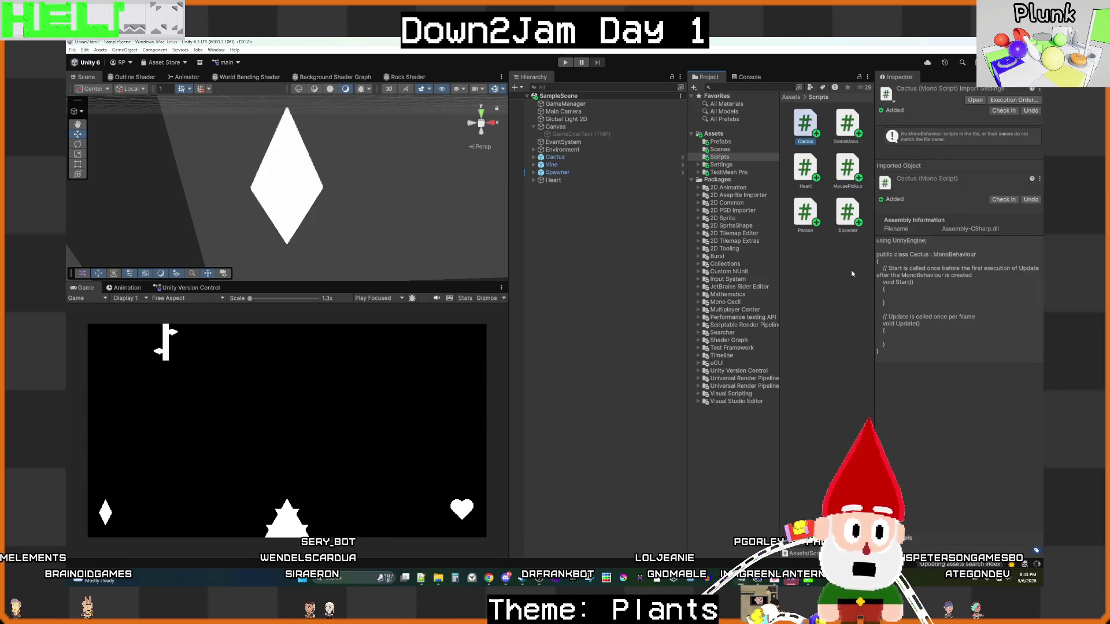
pyautogui.doubleClick(805, 121)
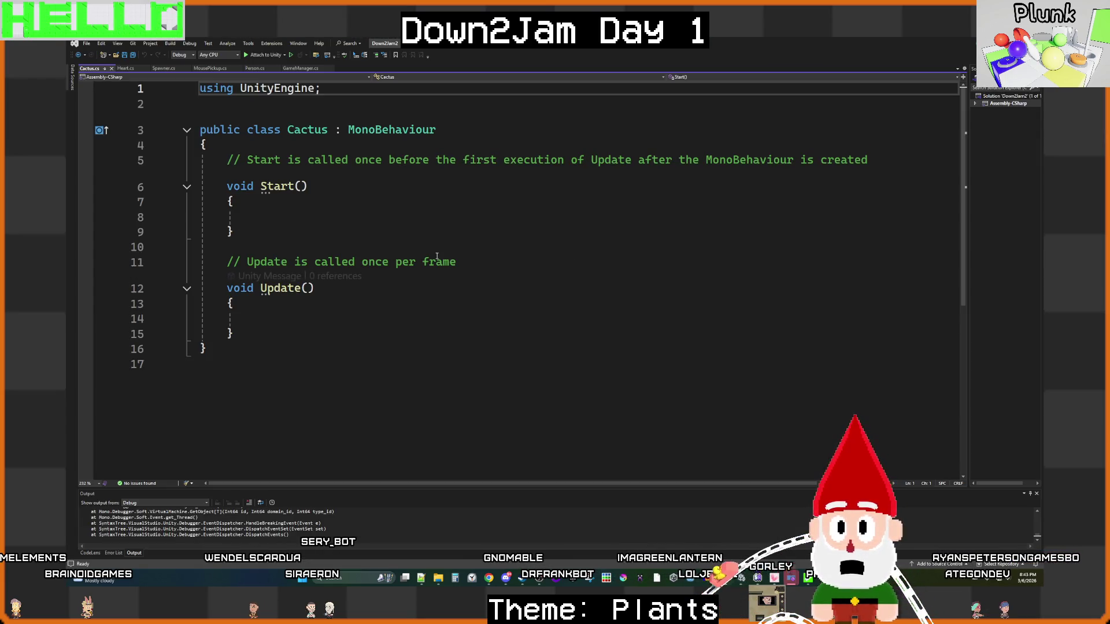
# Step: Insert blank lines at the top of the Cactus class body and save Cactus.cs
pyautogui.click(305, 150)
pyautogui.press('Return')
pyautogui.press('Return')
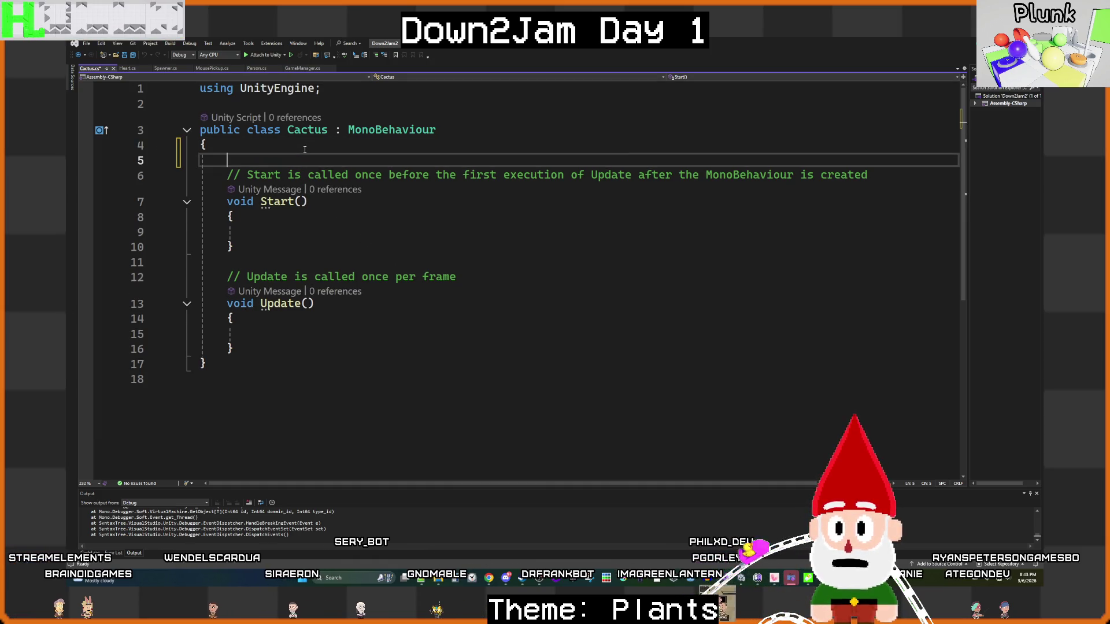
pyautogui.press('Up')
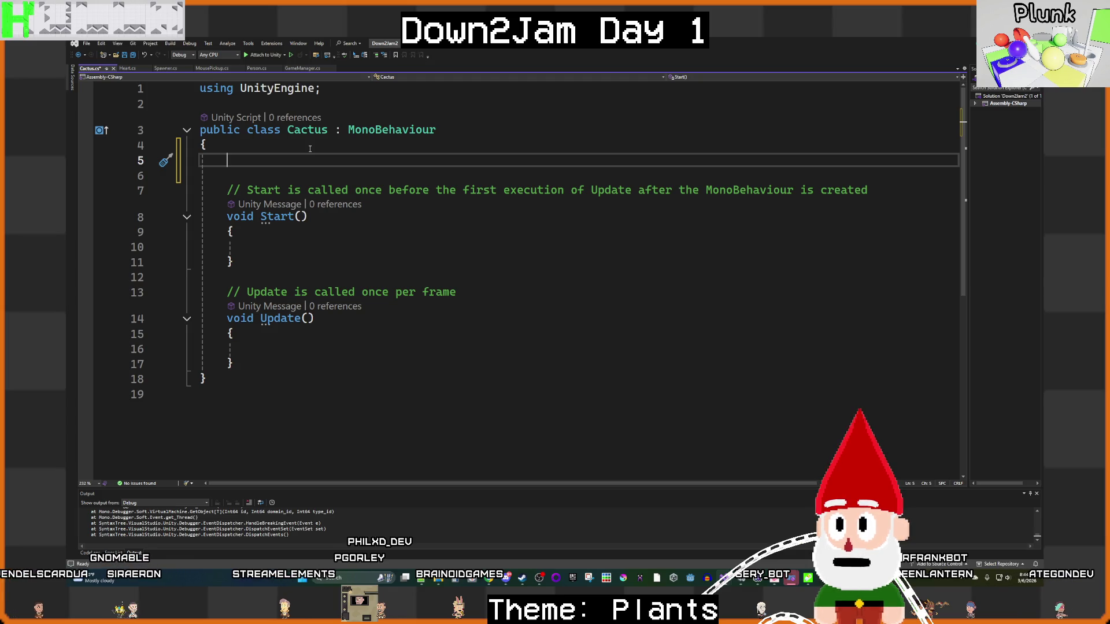
pyautogui.hotkey('ctrl', 's')
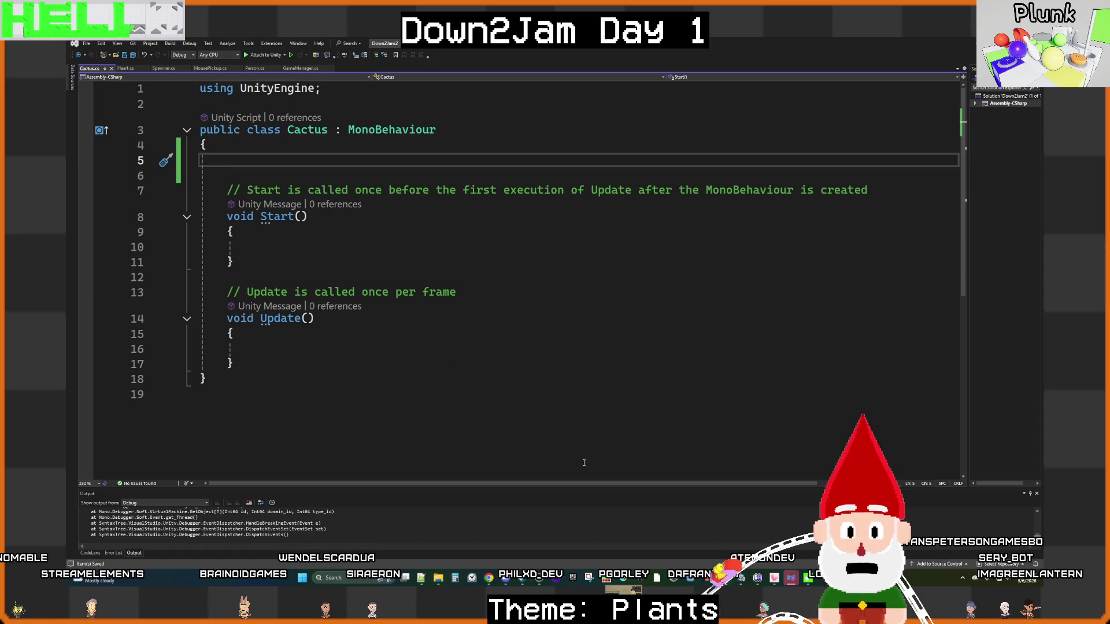
pyautogui.moveTo(742, 585)
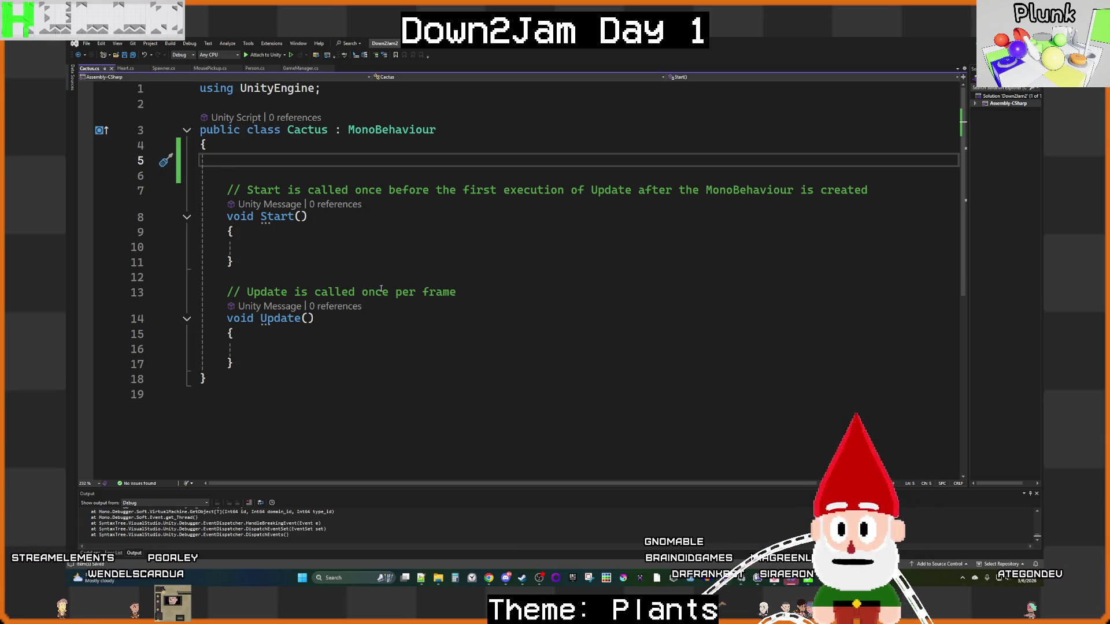
pyautogui.click(284, 359)
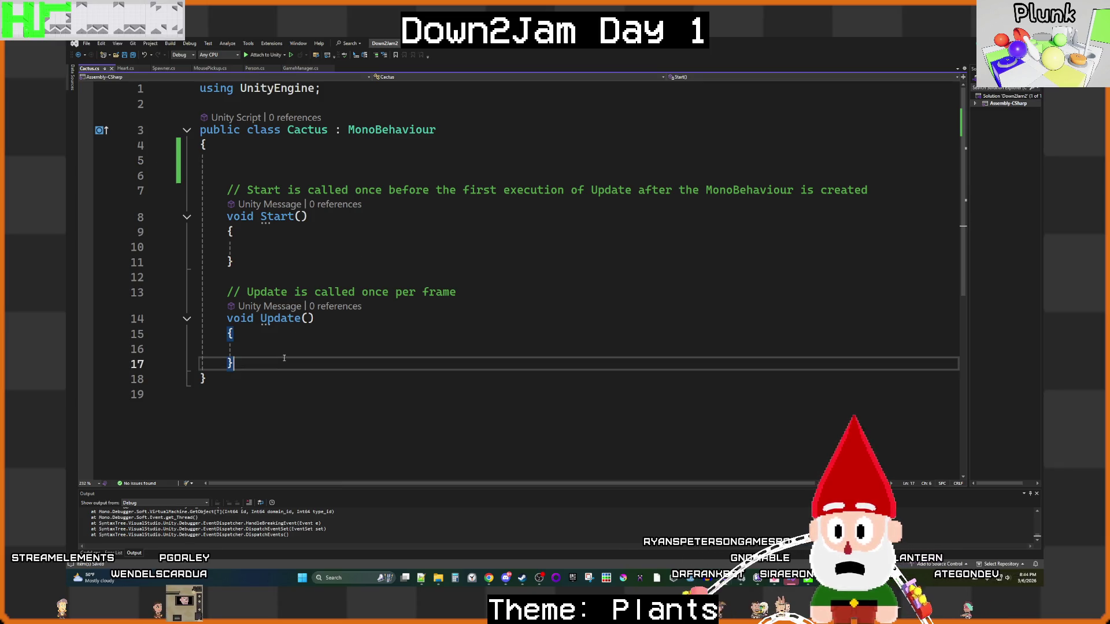
# Step: Add an OnCollisionStay2D method below Update containing an empty if block with braces
pyautogui.press('Return')
pyautogui.press('Return')
pyautogui.write('onco')
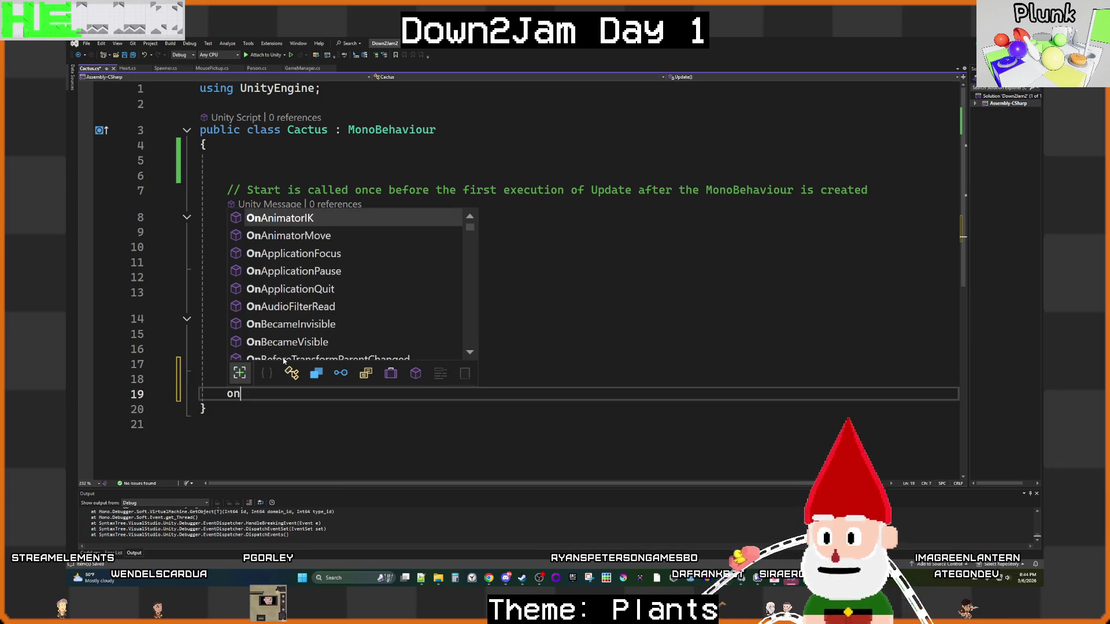
pyautogui.press('Down')
pyautogui.press('Down')
pyautogui.press('Down')
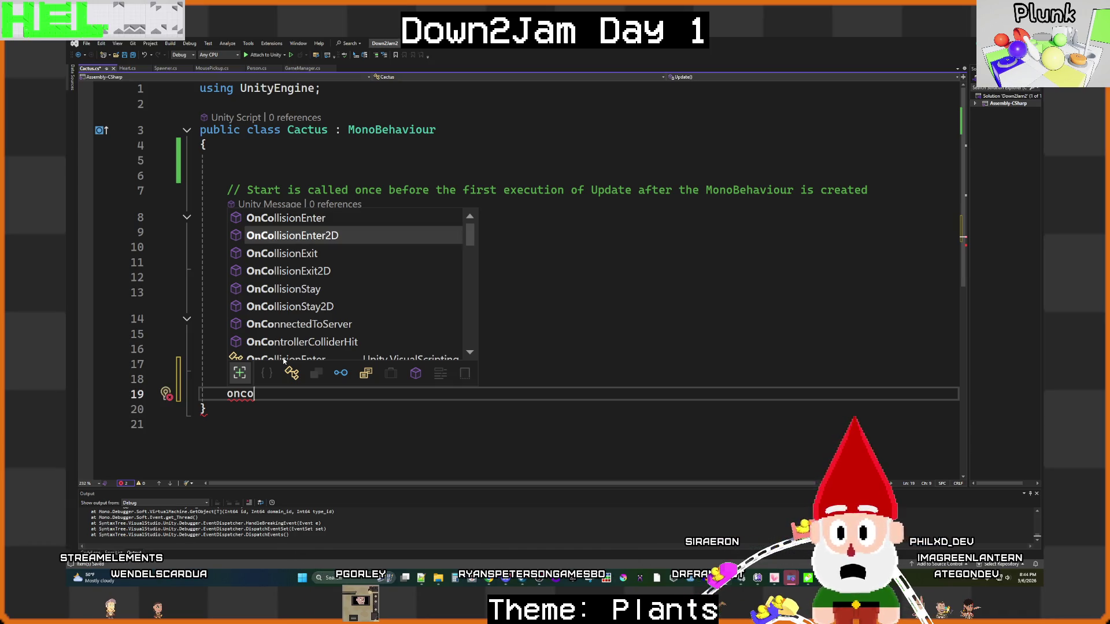
pyautogui.press('Tab')
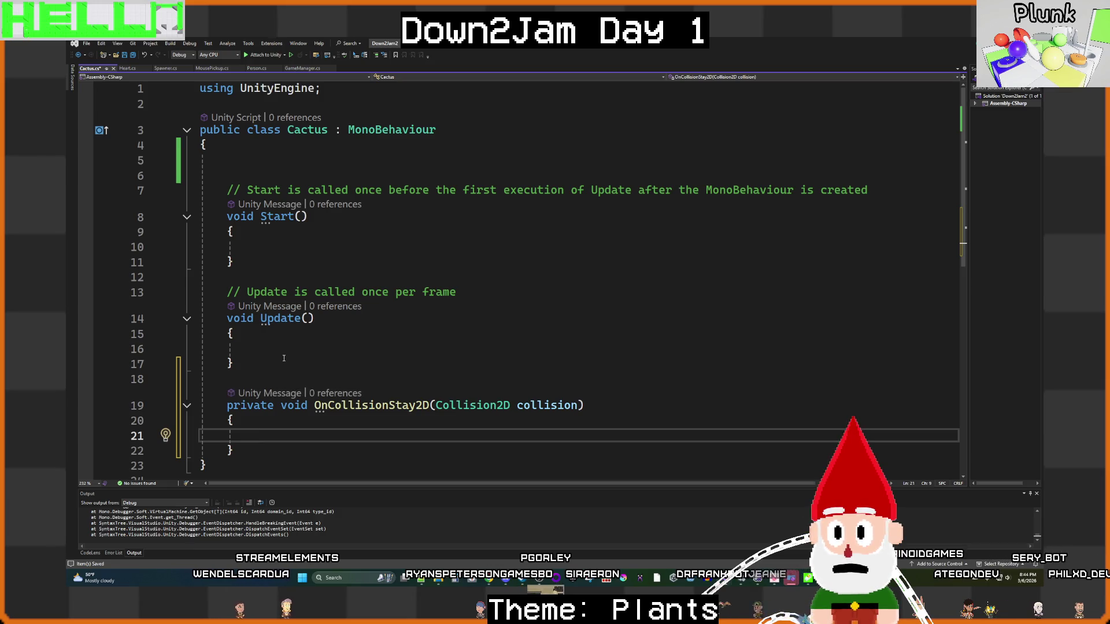
pyautogui.scroll(-3, 265, 156)
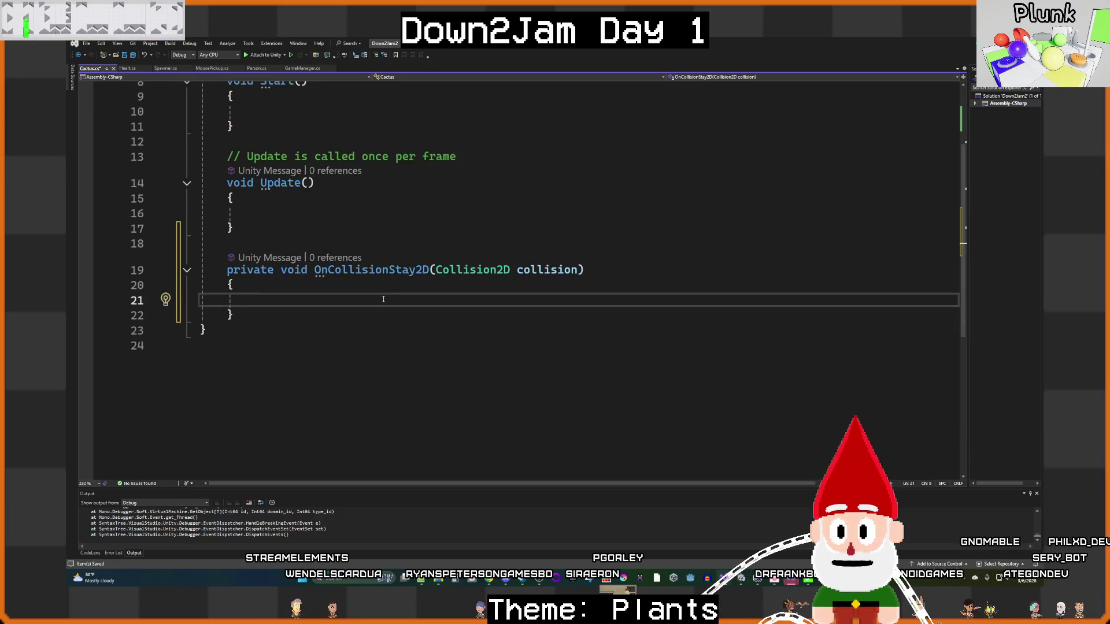
pyautogui.write('if()')
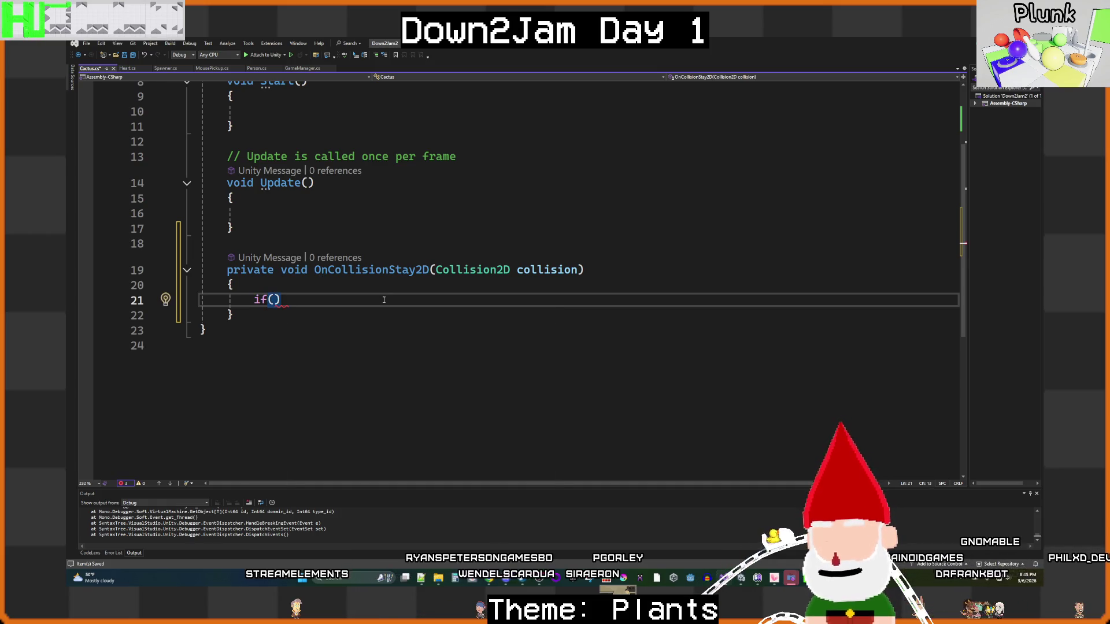
pyautogui.press('Return')
pyautogui.write('{')
pyautogui.press('Return')
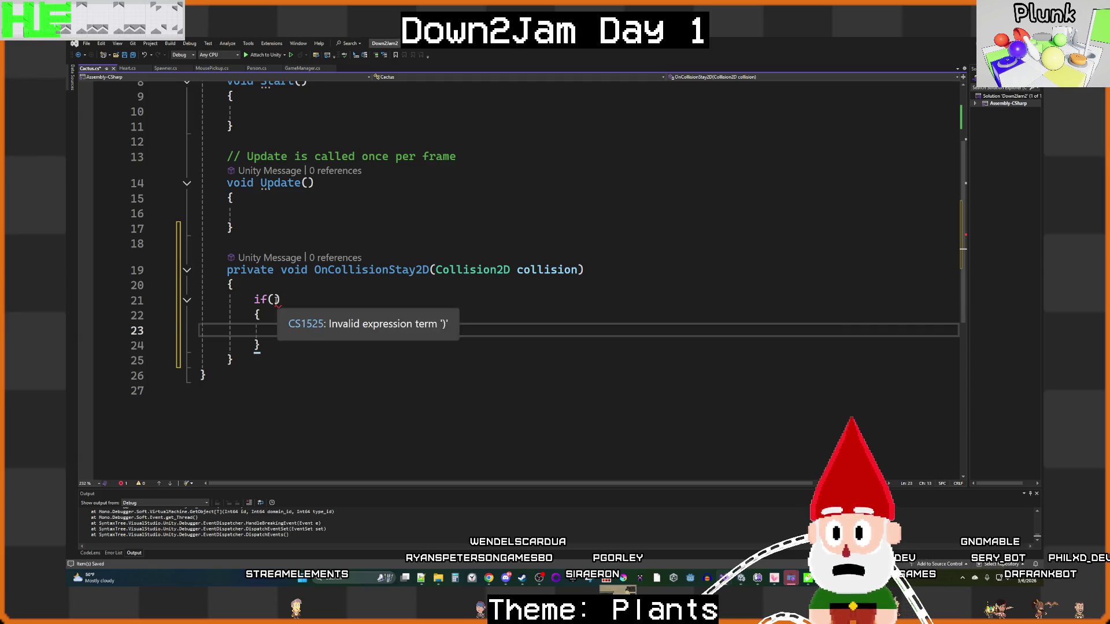
# Step: Begin the if condition with collision != null && collision
pyautogui.click(274, 300)
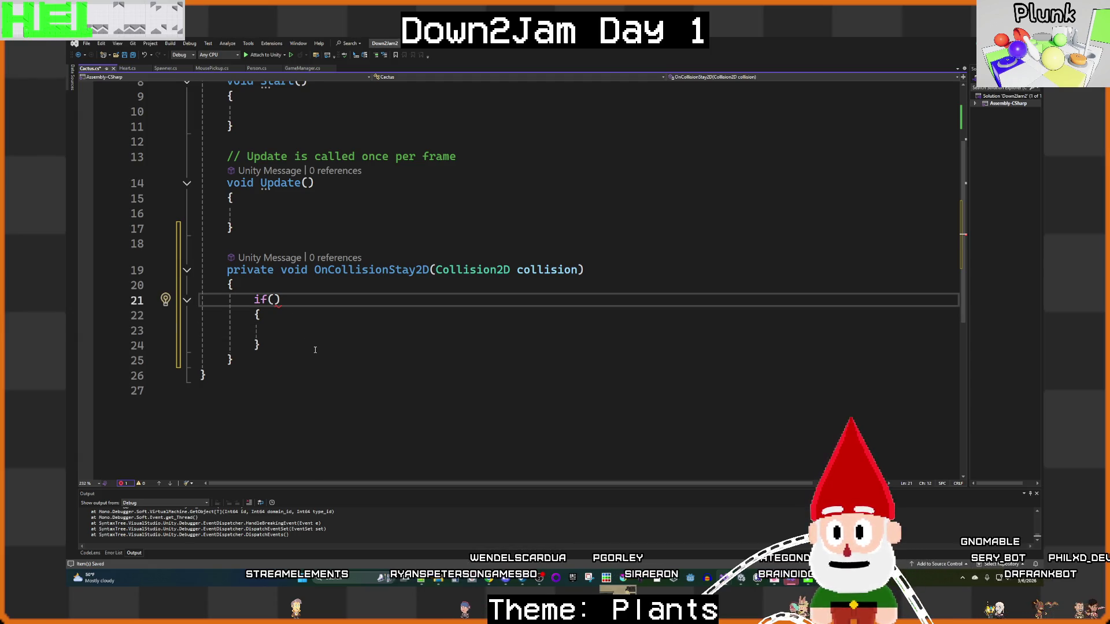
pyautogui.write('c')
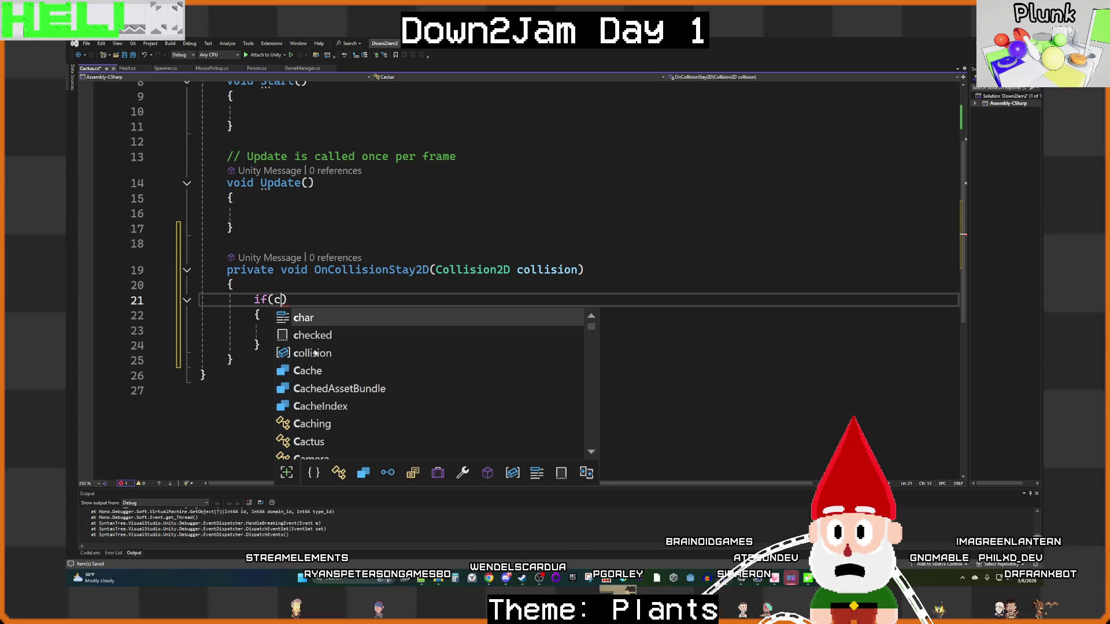
pyautogui.press('Down')
pyautogui.press('Down')
pyautogui.press('Tab')
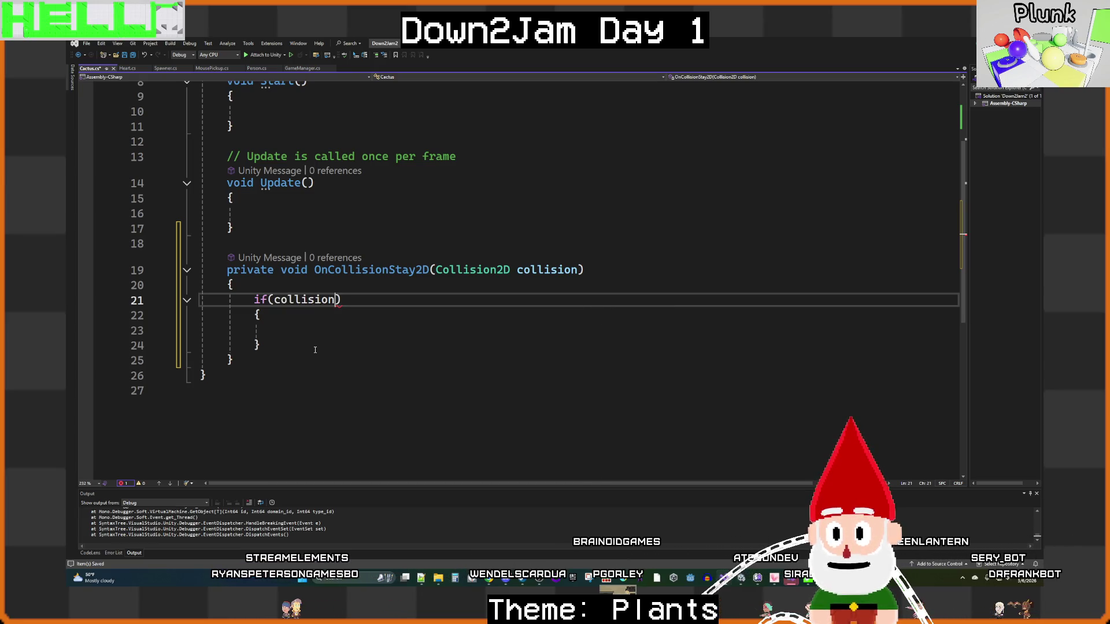
pyautogui.write('!=')
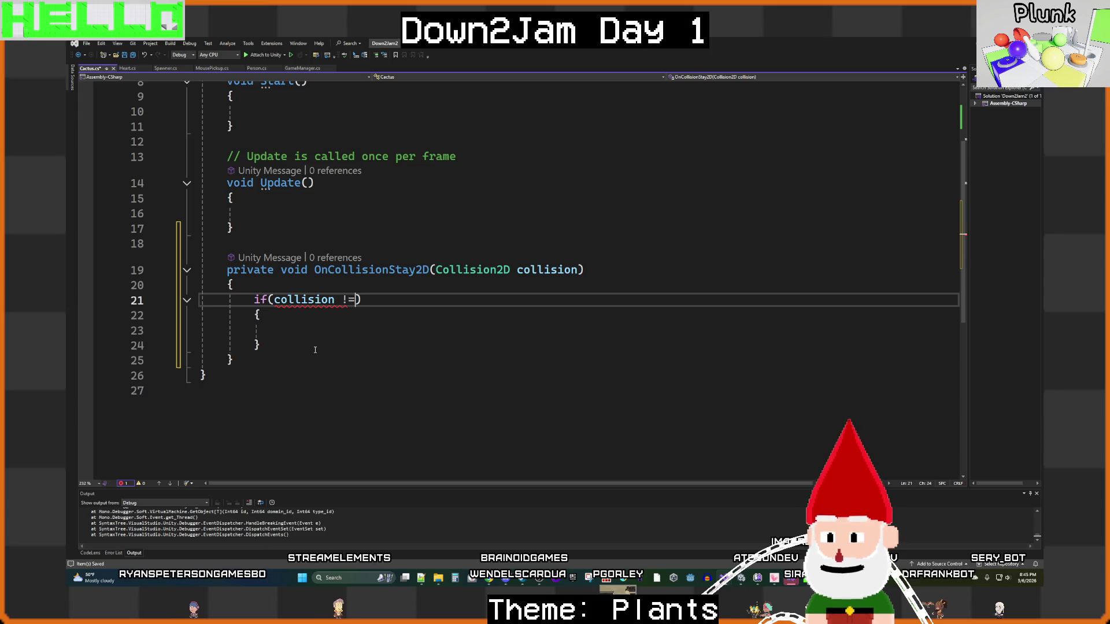
pyautogui.write(' null && ')
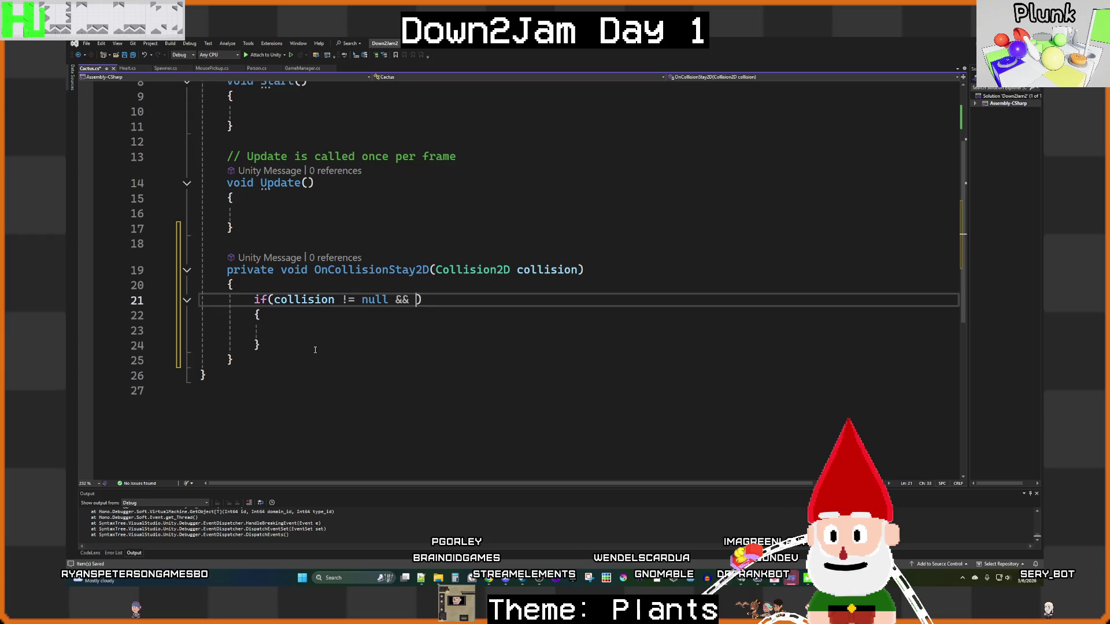
pyautogui.write('con')
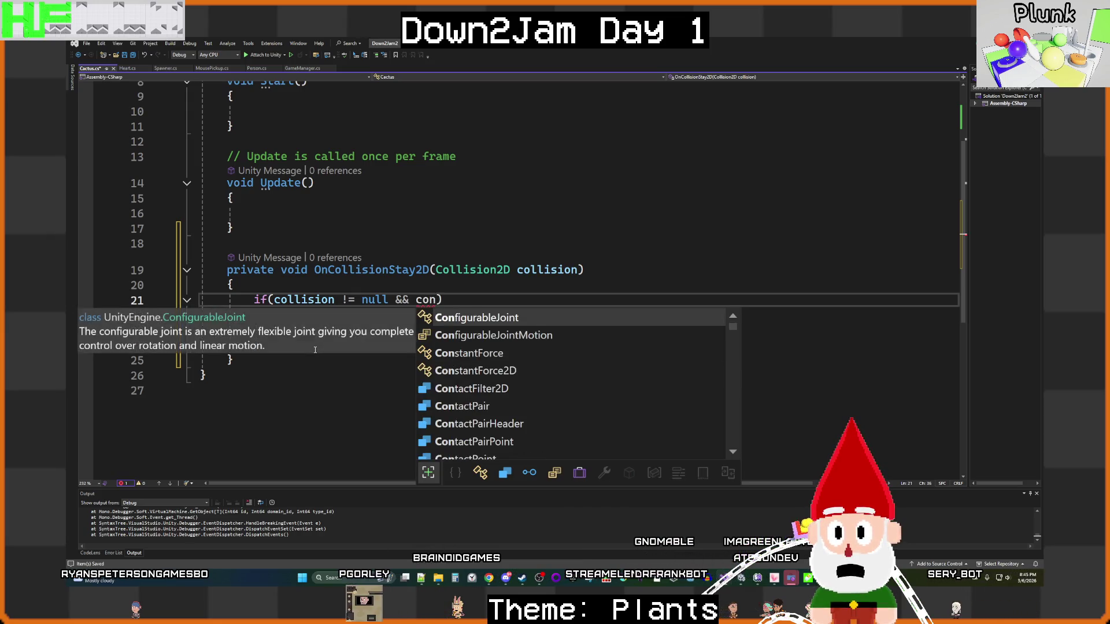
pyautogui.write('ll')
pyautogui.press('Tab')
# Step: Extend the condition to collision.collider.gameObject.tag.Equals("Person")
pyautogui.write('.')
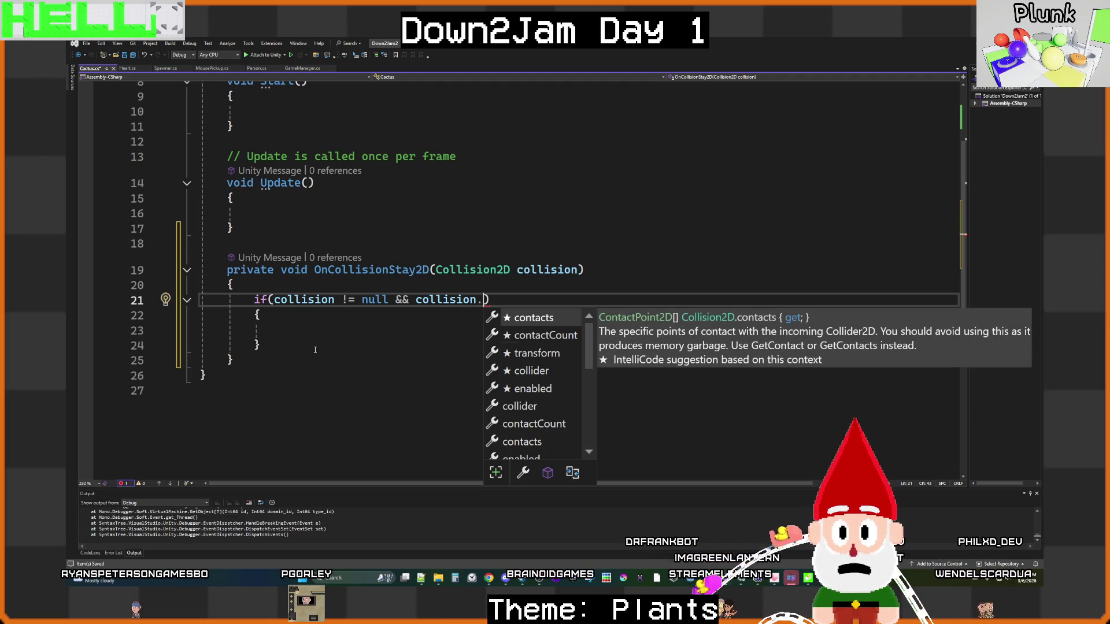
pyautogui.press('Down')
pyautogui.press('Down')
pyautogui.press('Down')
pyautogui.press('Tab')
pyautogui.write('.ga')
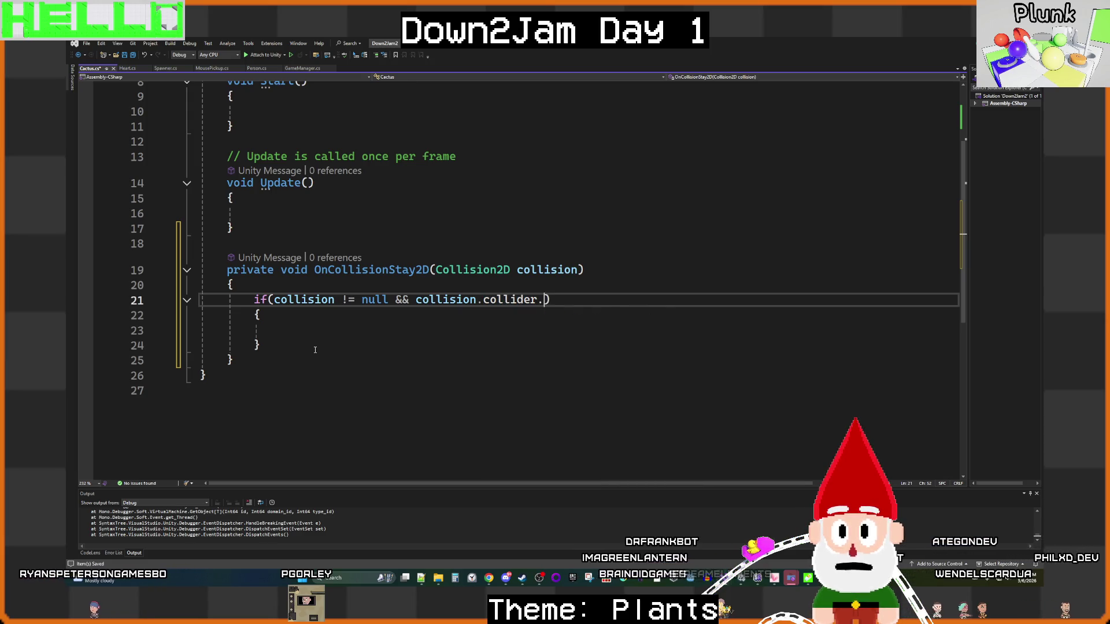
pyautogui.press('Tab')
pyautogui.write('.')
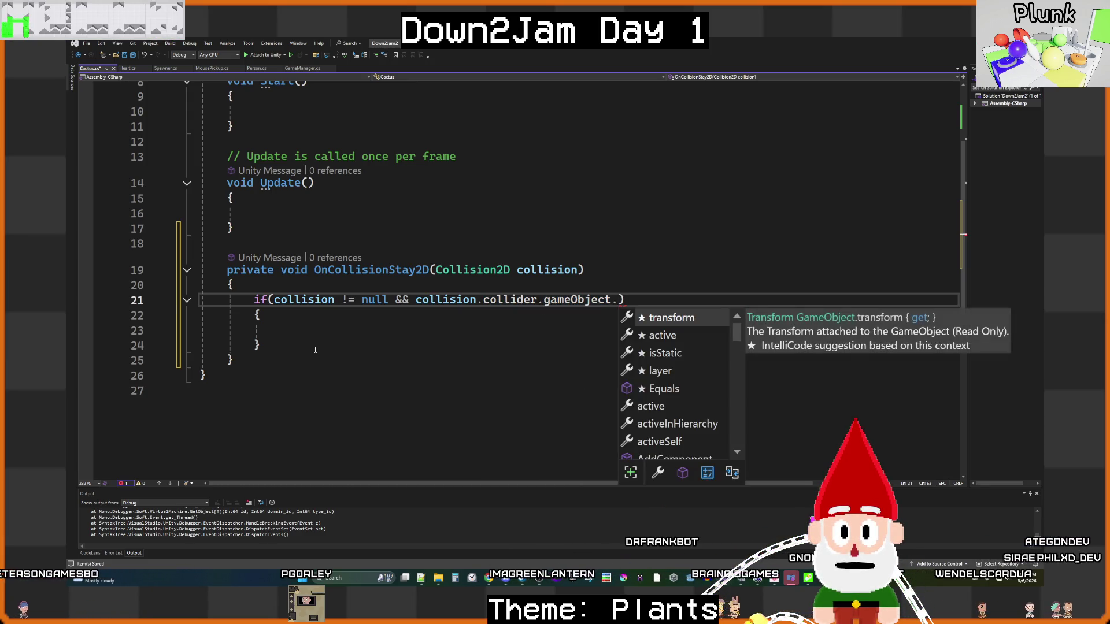
pyautogui.write('ta')
pyautogui.press('Tab')
pyautogui.write('.game')
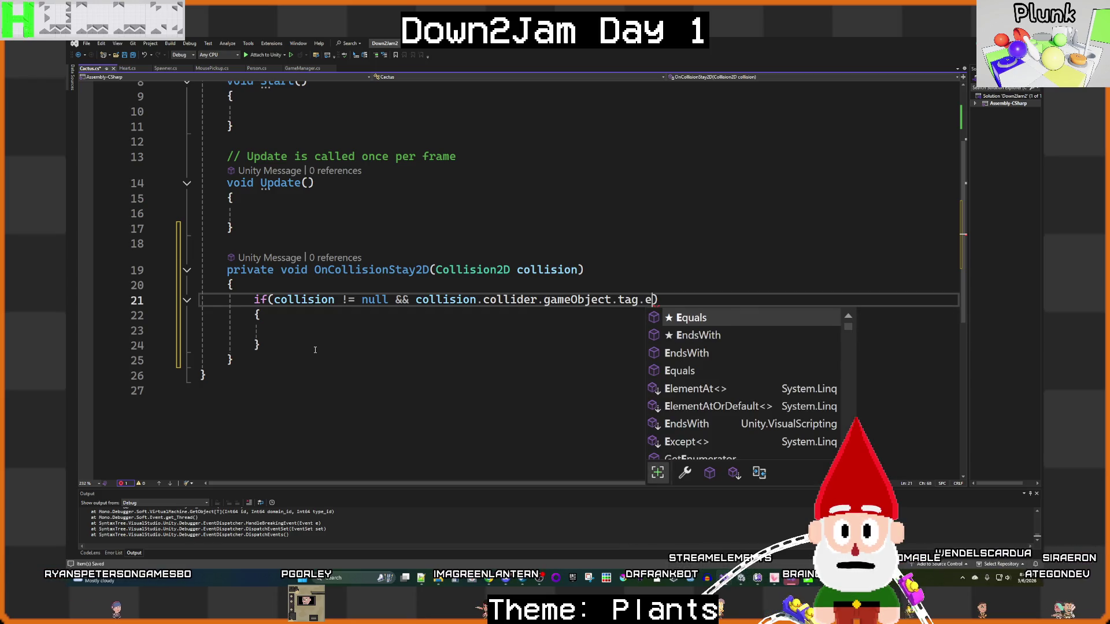
pyautogui.press('Tab')
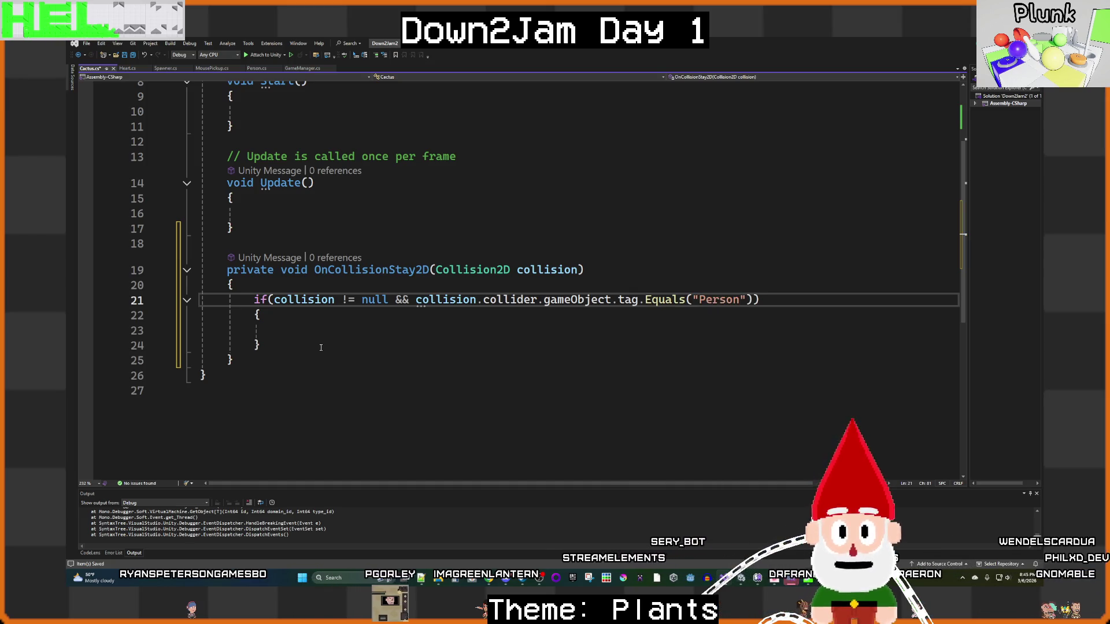
pyautogui.click(383, 332)
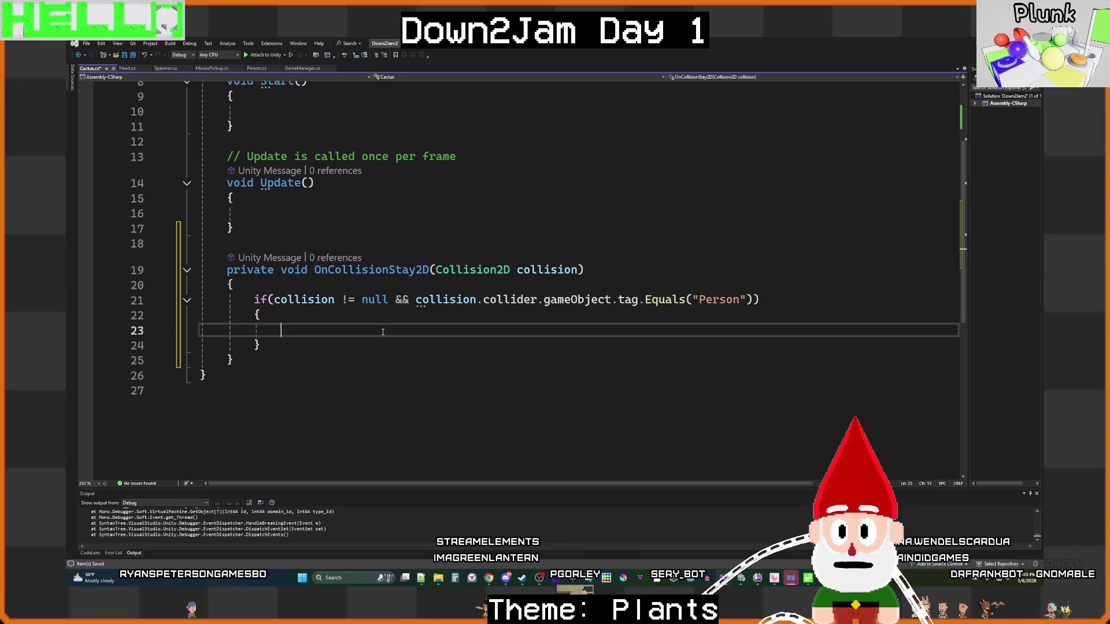
# Step: Inside the if block, write Destroy(collision.collider.gameObject);
pyautogui.write('col')
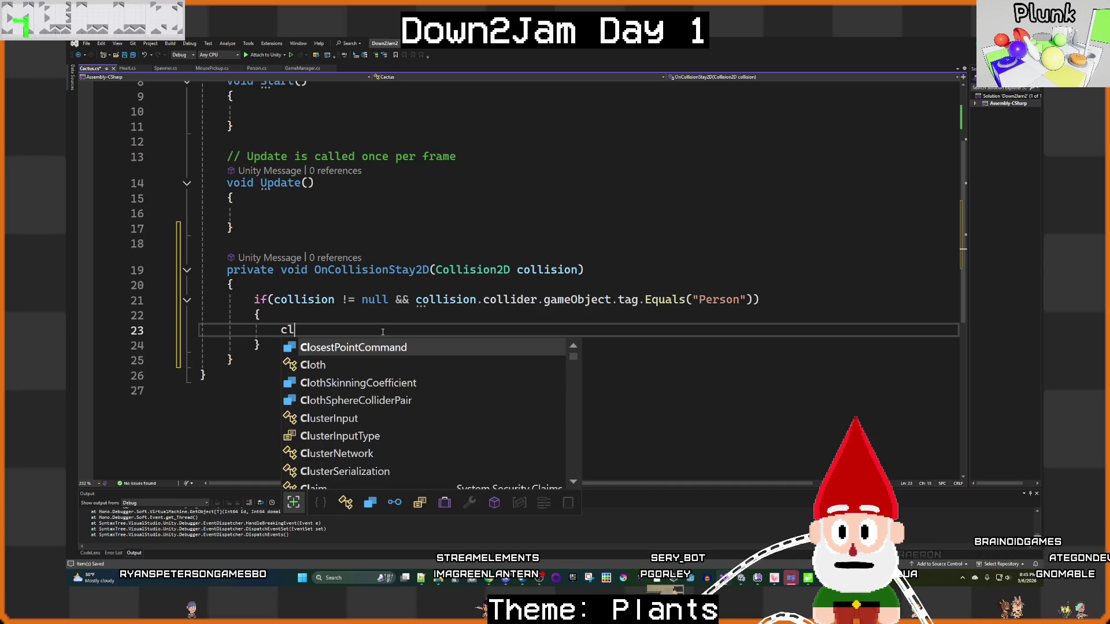
pyautogui.press('Tab')
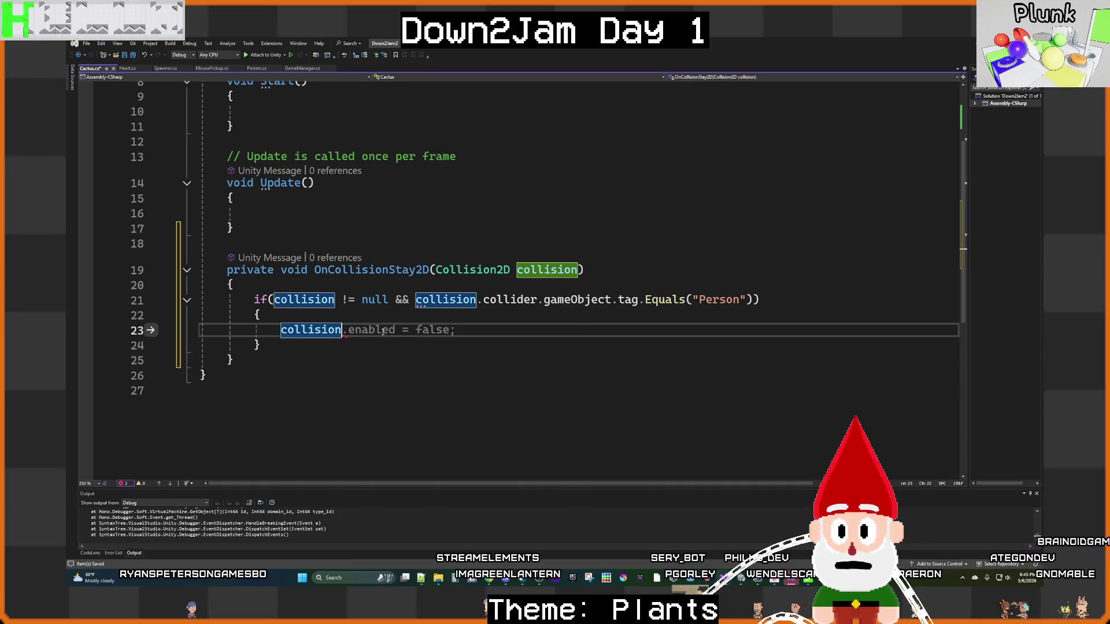
pyautogui.write('.co')
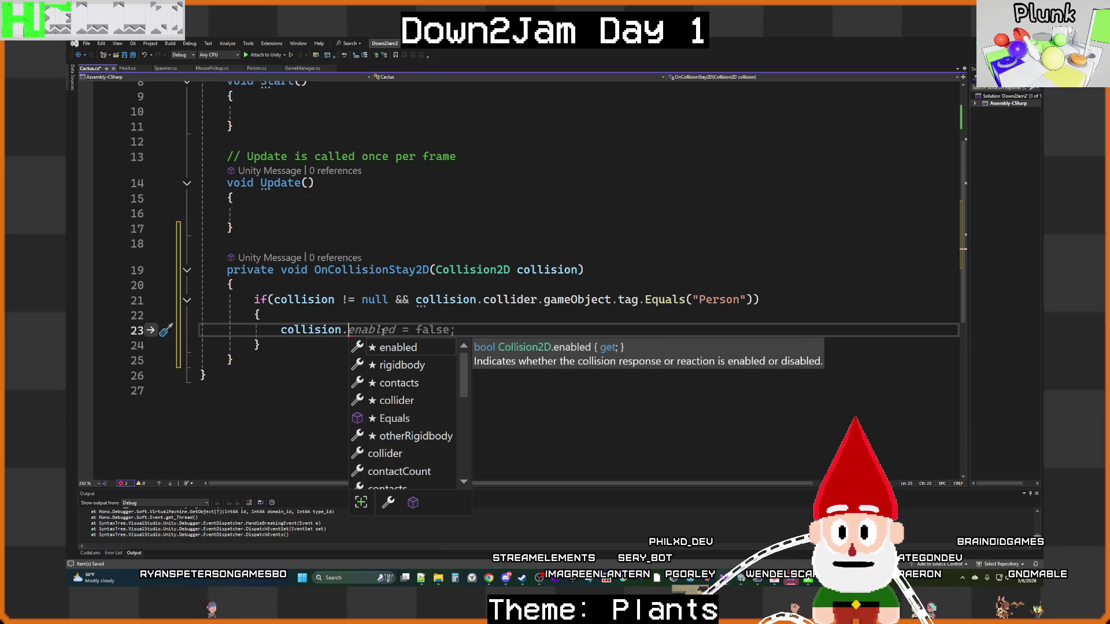
pyautogui.press('Tab')
pyautogui.write('q')
pyautogui.write('.ga')
pyautogui.press('Tab')
pyautogui.write('.')
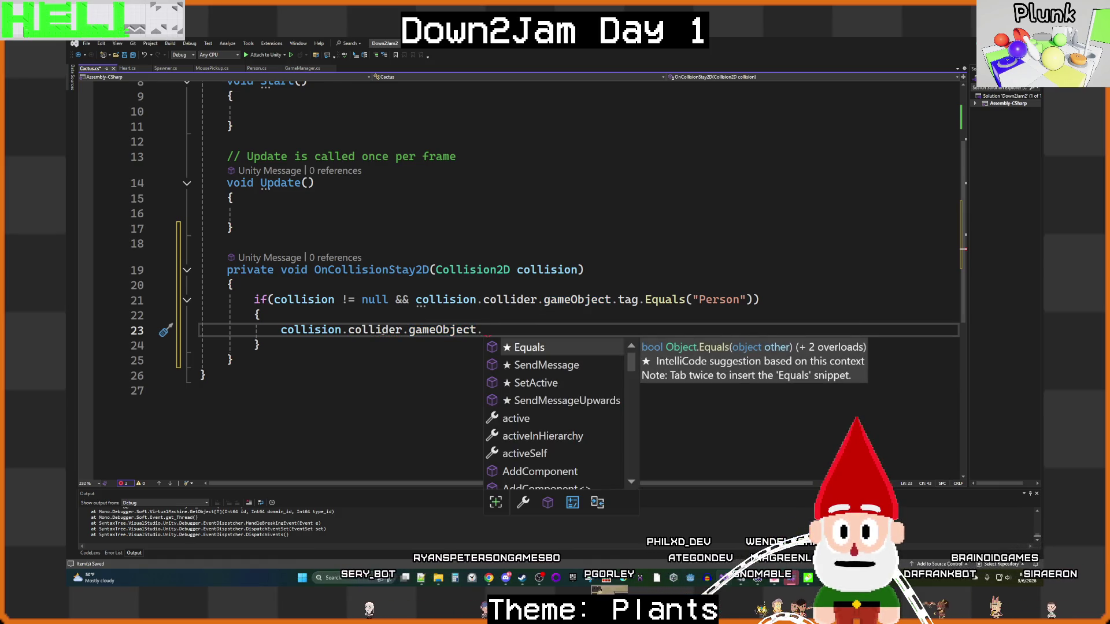
pyautogui.write('Des')
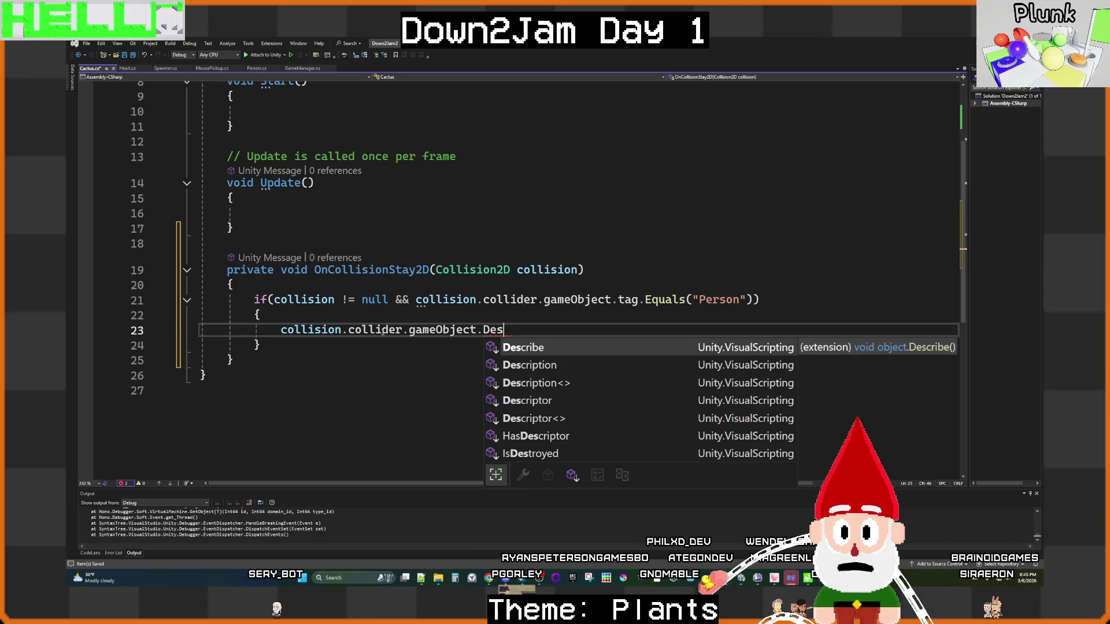
pyautogui.press('BackSpace')
pyautogui.press('BackSpace')
pyautogui.press('BackSpace')
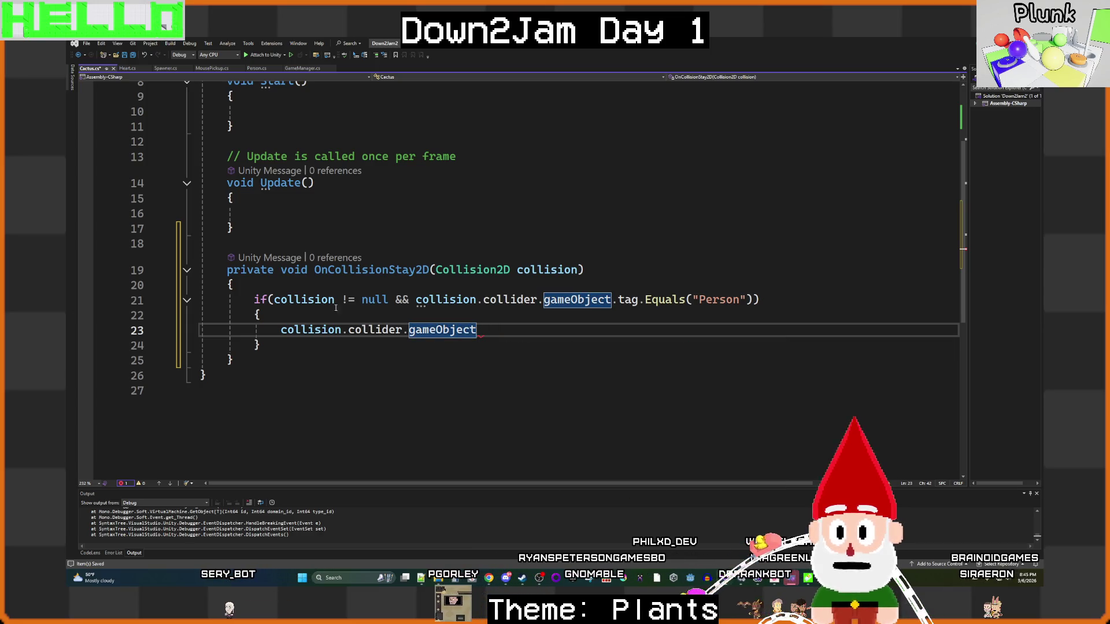
pyautogui.click(281, 329)
pyautogui.write('Destroy')
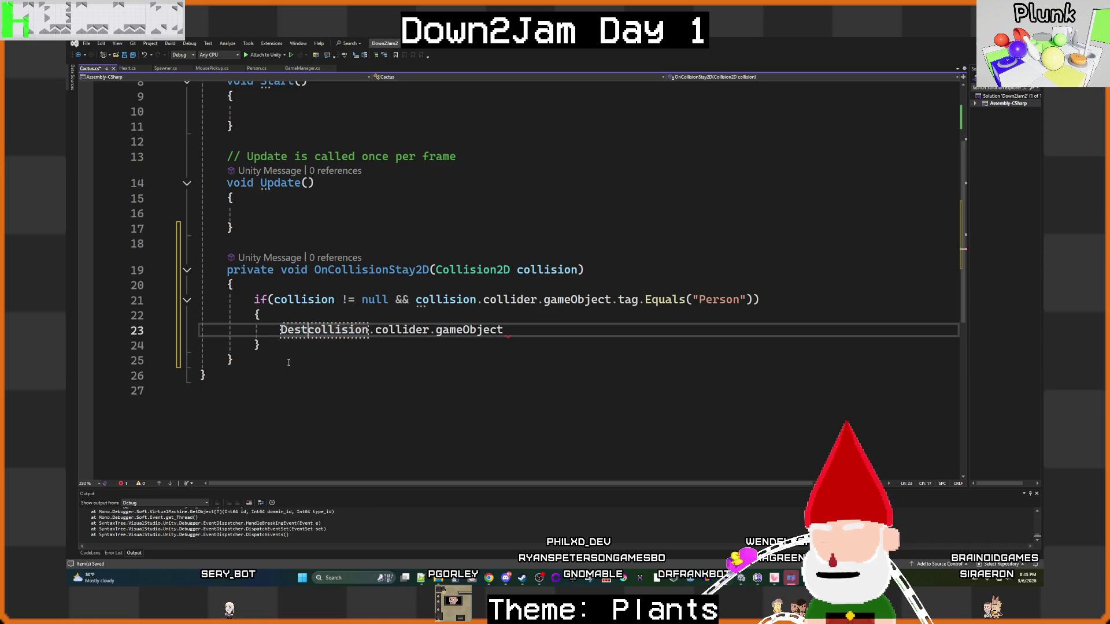
pyautogui.write('(')
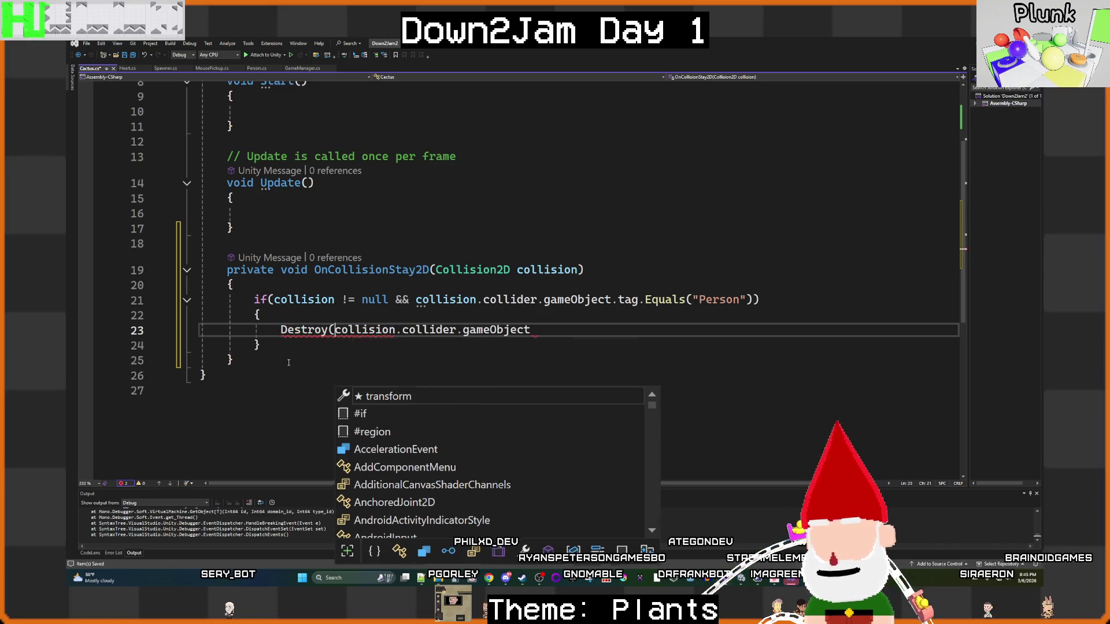
pyautogui.click(556, 330)
pyautogui.write(');')
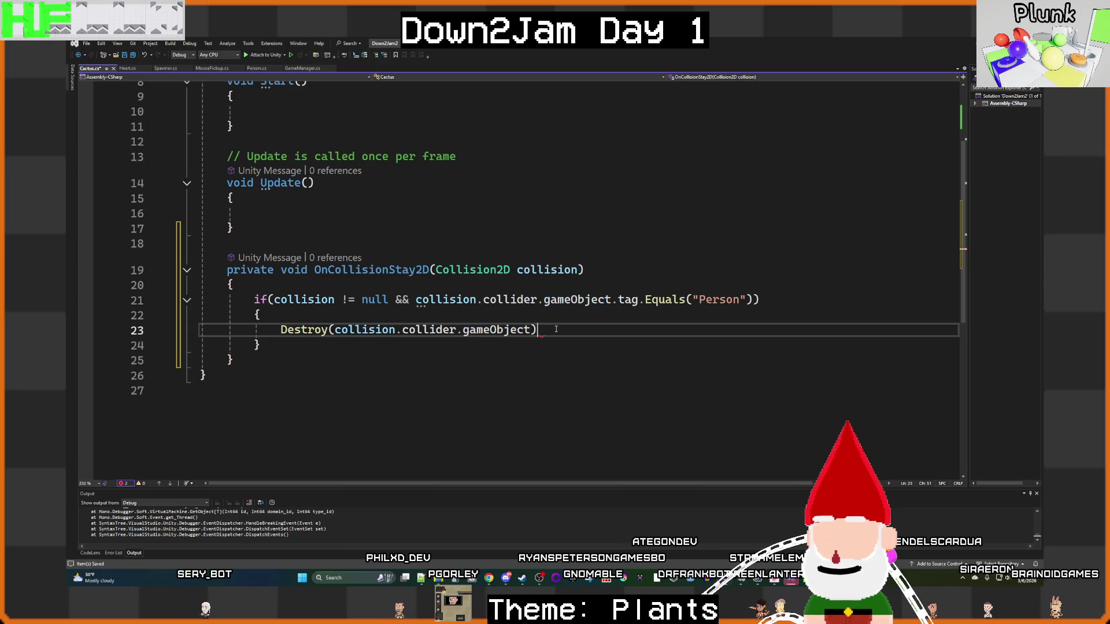
# Step: Add the line transform.localScale += growScale; below the Destroy call
pyautogui.press('Return')
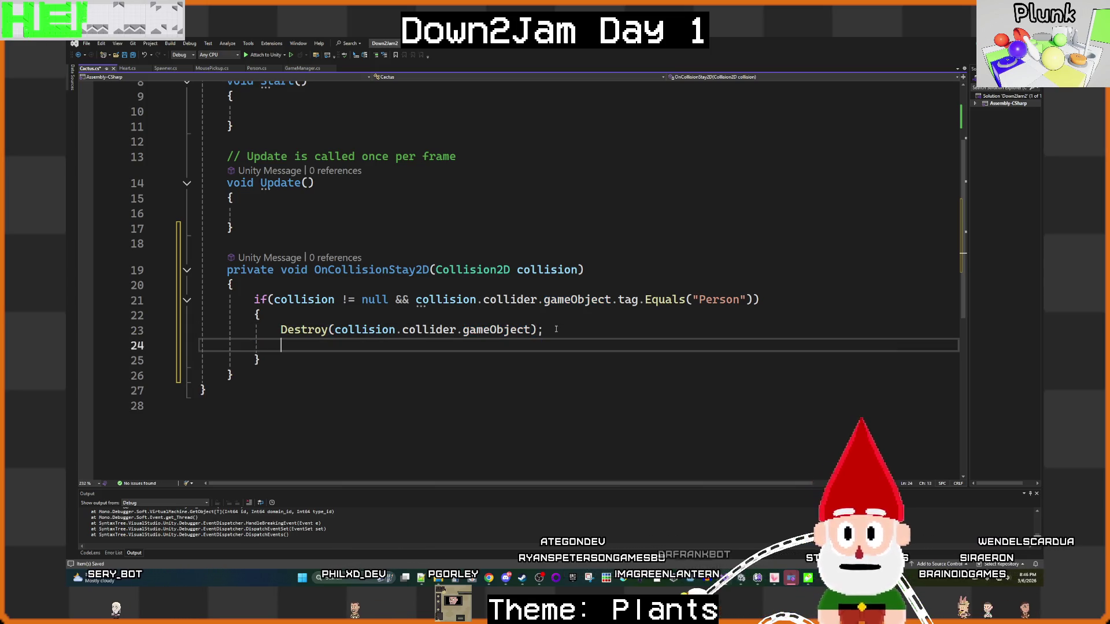
pyautogui.write('transform.s')
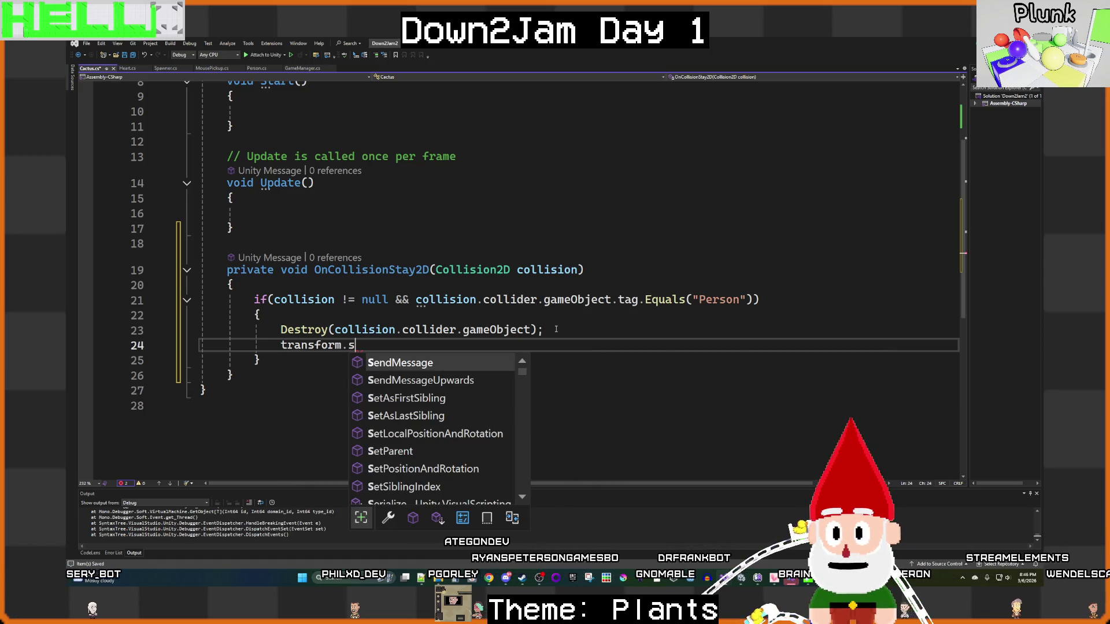
pyautogui.write('ca')
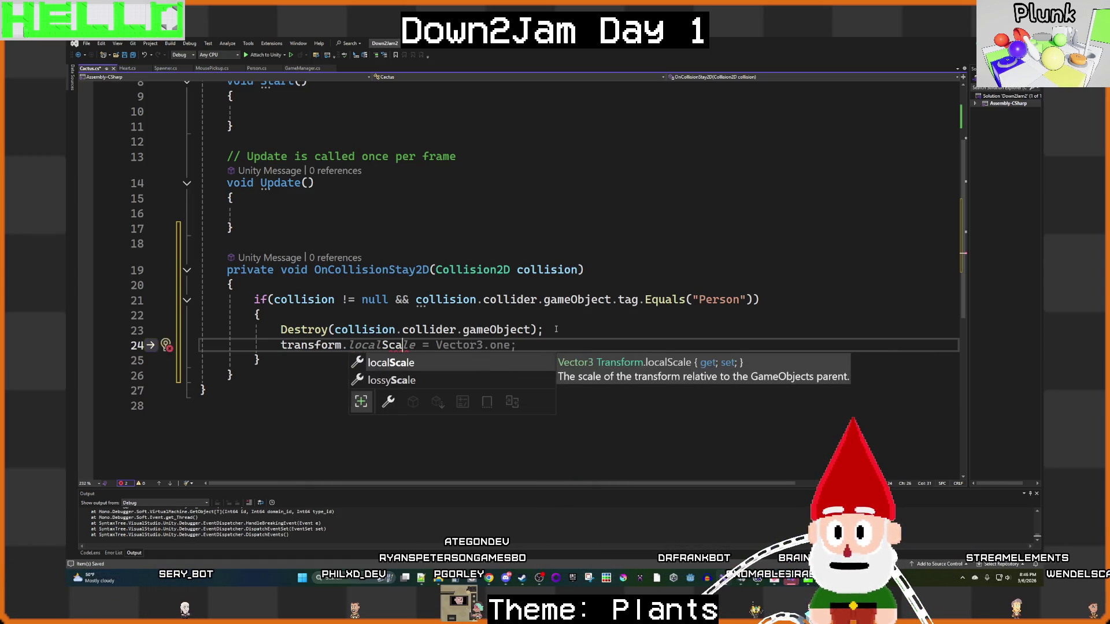
pyautogui.press('Tab')
pyautogui.write('= ')
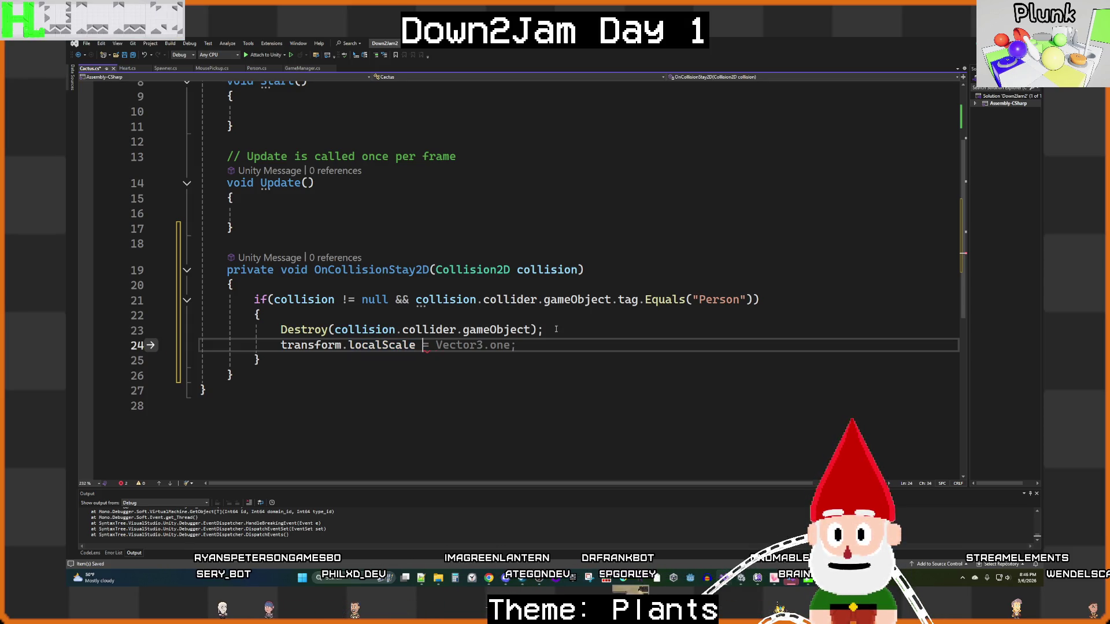
pyautogui.write('+=')
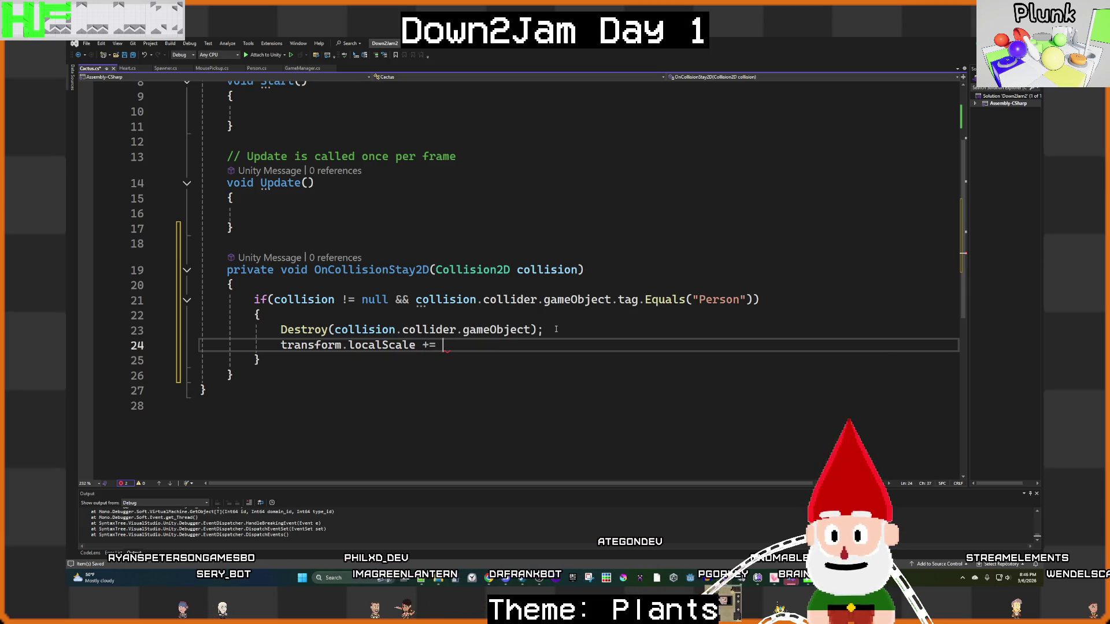
pyautogui.write('g')
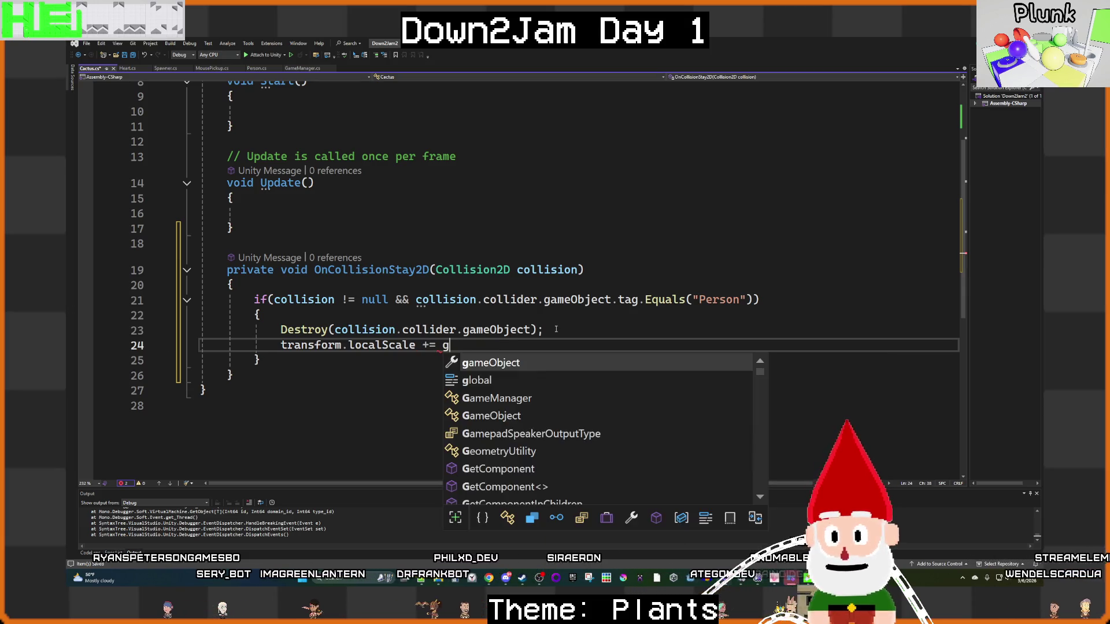
pyautogui.write('row')
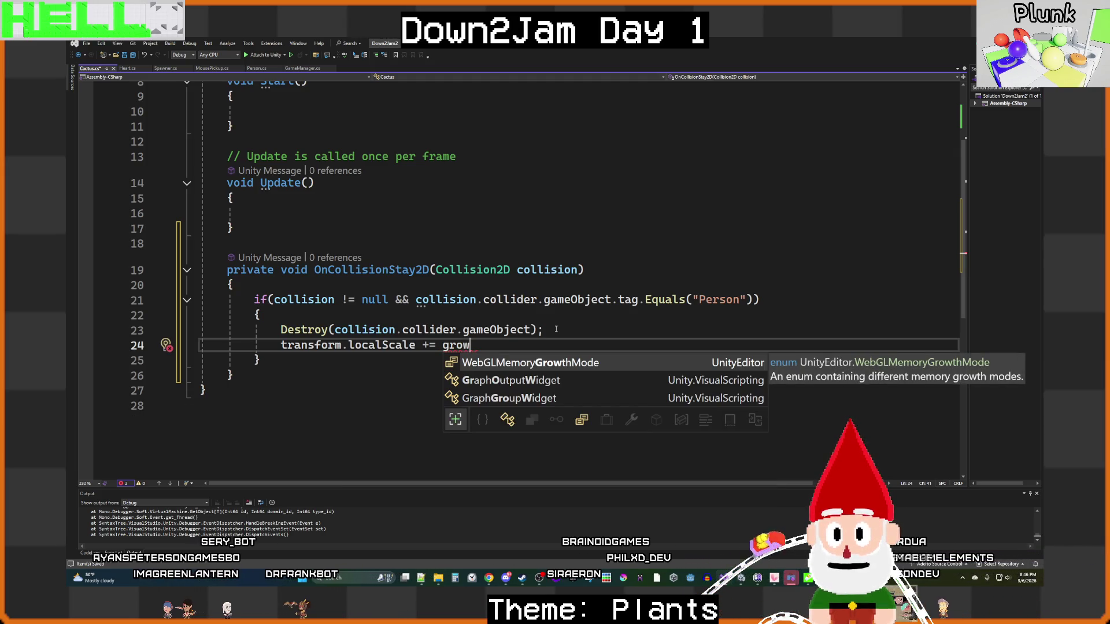
pyautogui.write('Scal')
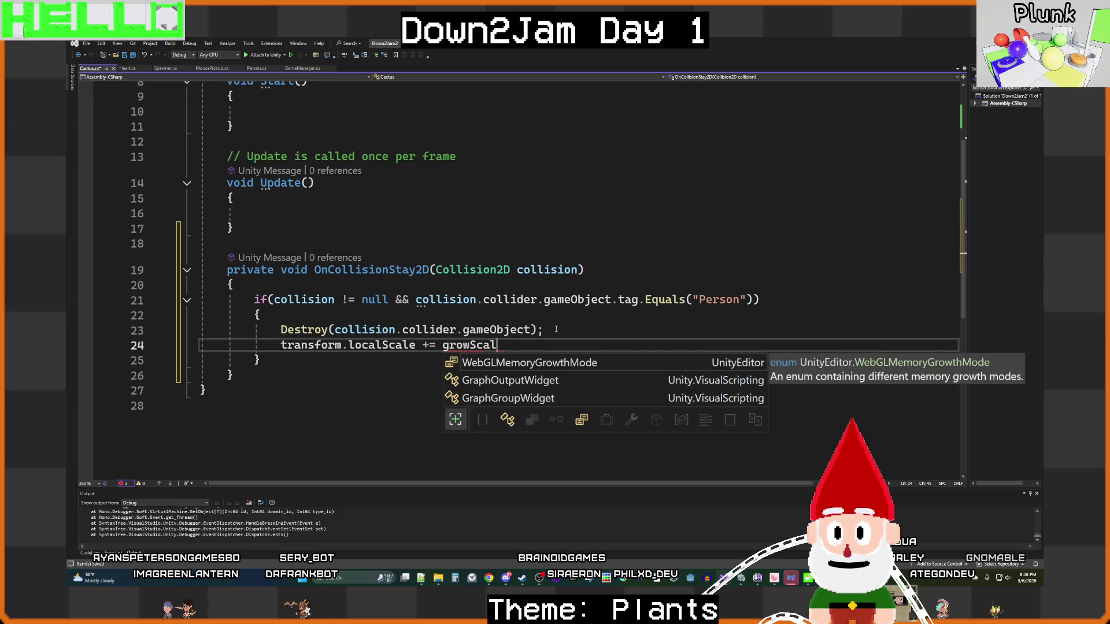
pyautogui.write('e;')
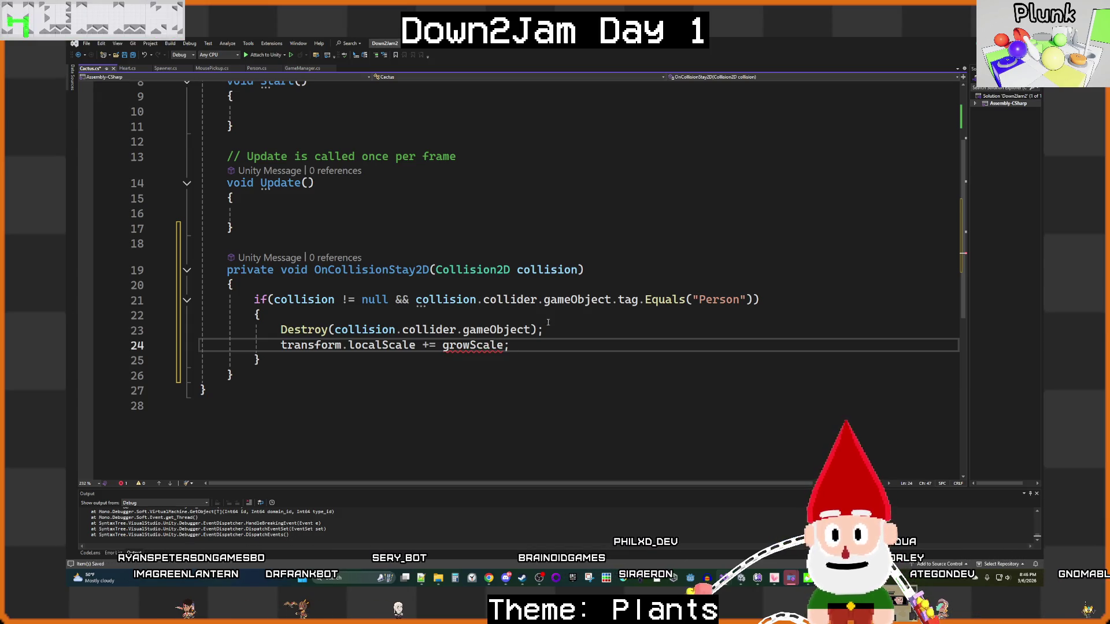
pyautogui.scroll(3, 461, 322)
# Step: Declare a [SerializeField] float growScale field at the top of the Cactus class
pyautogui.click(274, 167)
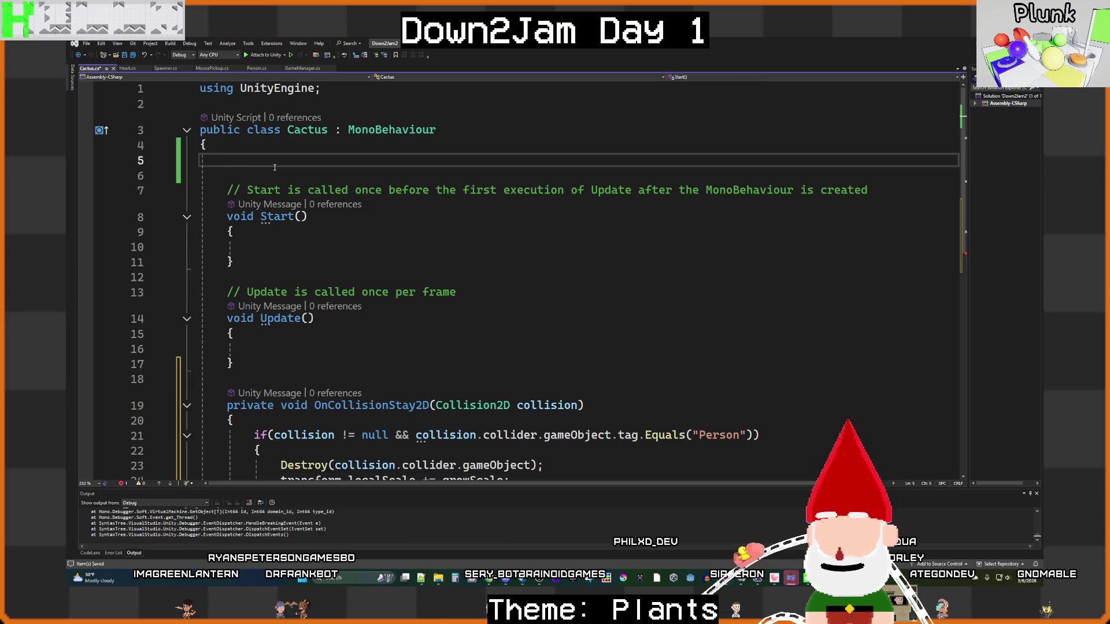
pyautogui.write('fl')
pyautogui.press('BackSpace')
pyautogui.press('BackSpace')
pyautogui.press('BackSpace')
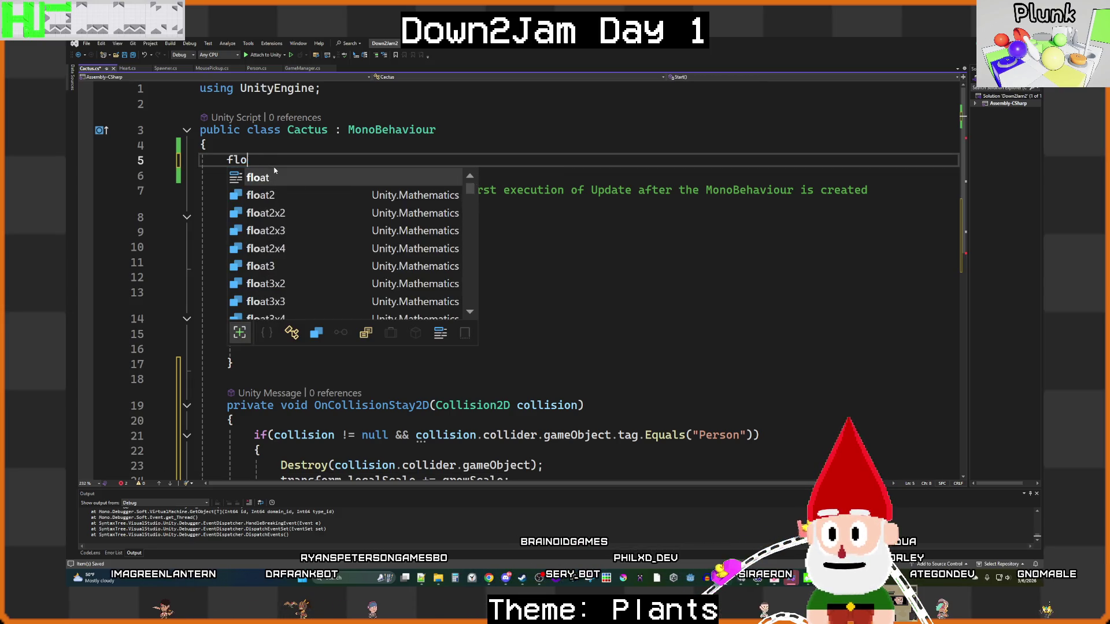
pyautogui.write('[Ser')
pyautogui.press('Tab')
pyautogui.press('Return')
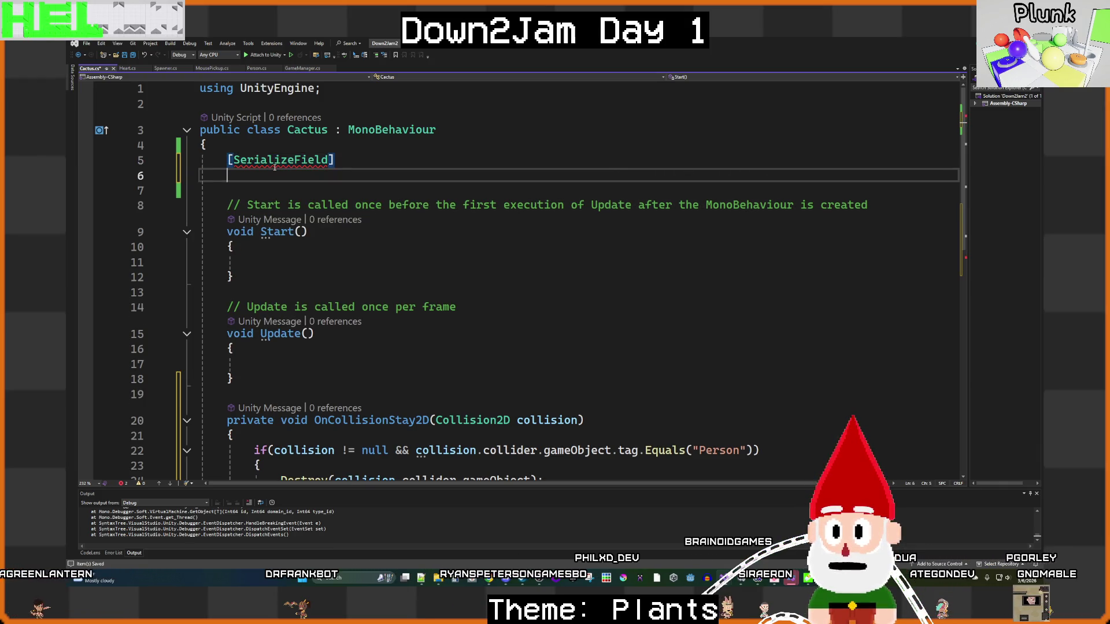
pyautogui.write('float gro')
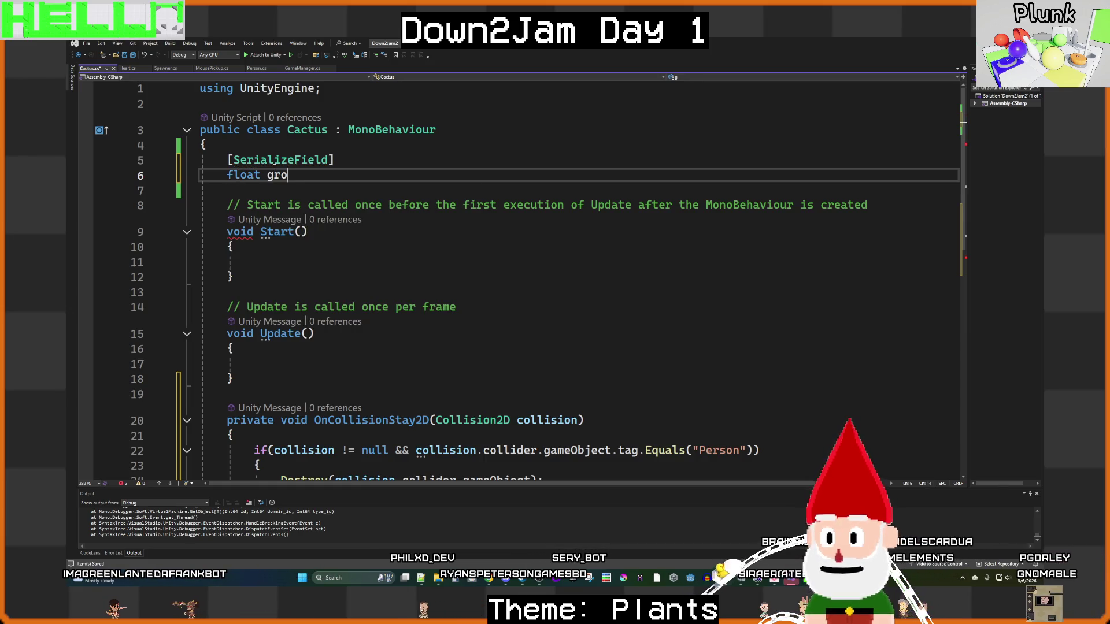
pyautogui.write('wScalk')
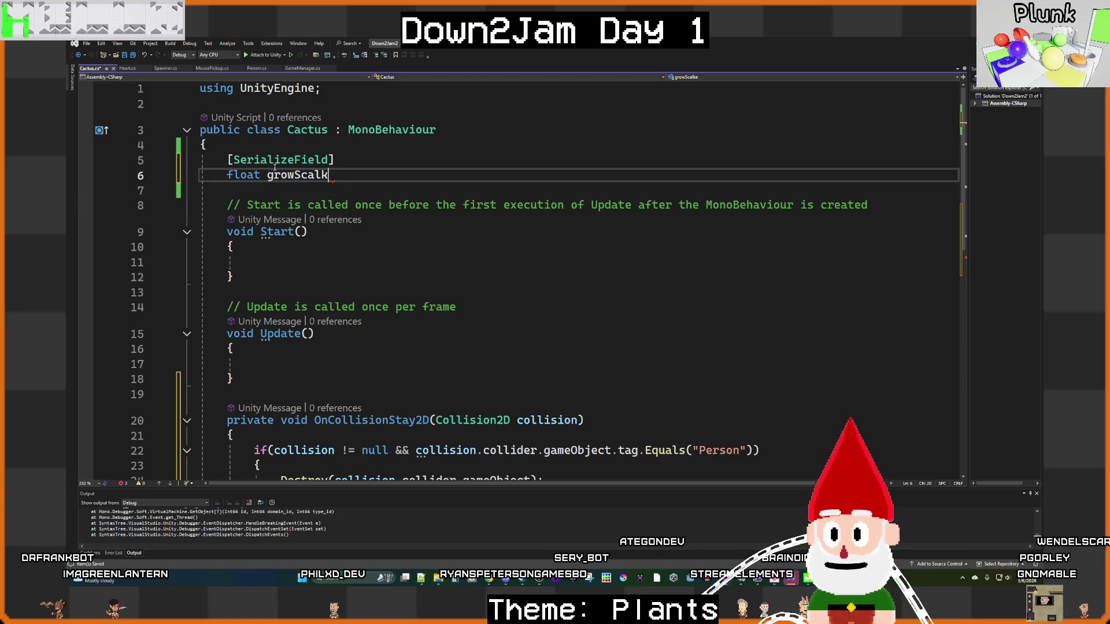
pyautogui.press('BackSpace')
pyautogui.write('e')
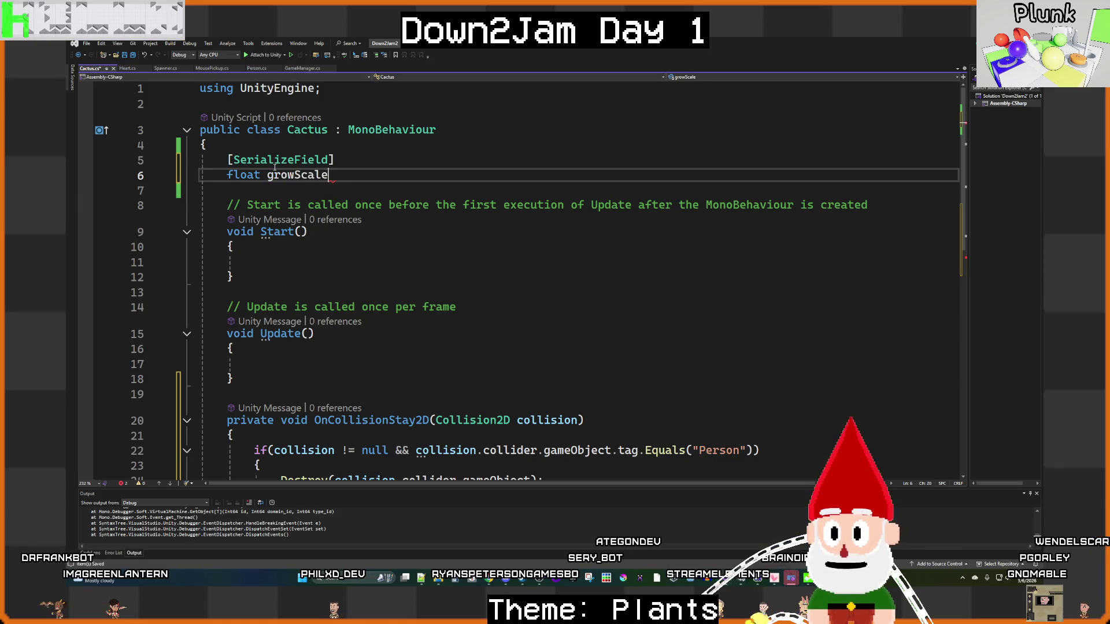
pyautogui.write(';')
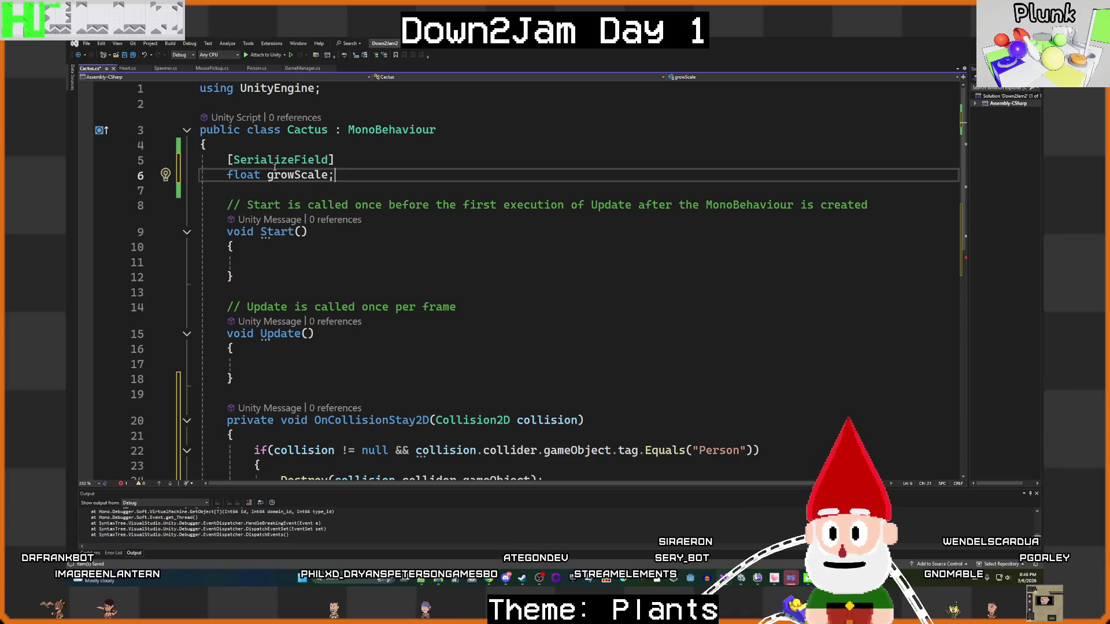
# Step: Change the scale line's += to *= growScale and save Cactus.cs
pyautogui.scroll(-2, 438, 310)
pyautogui.scroll(-2, 437, 311)
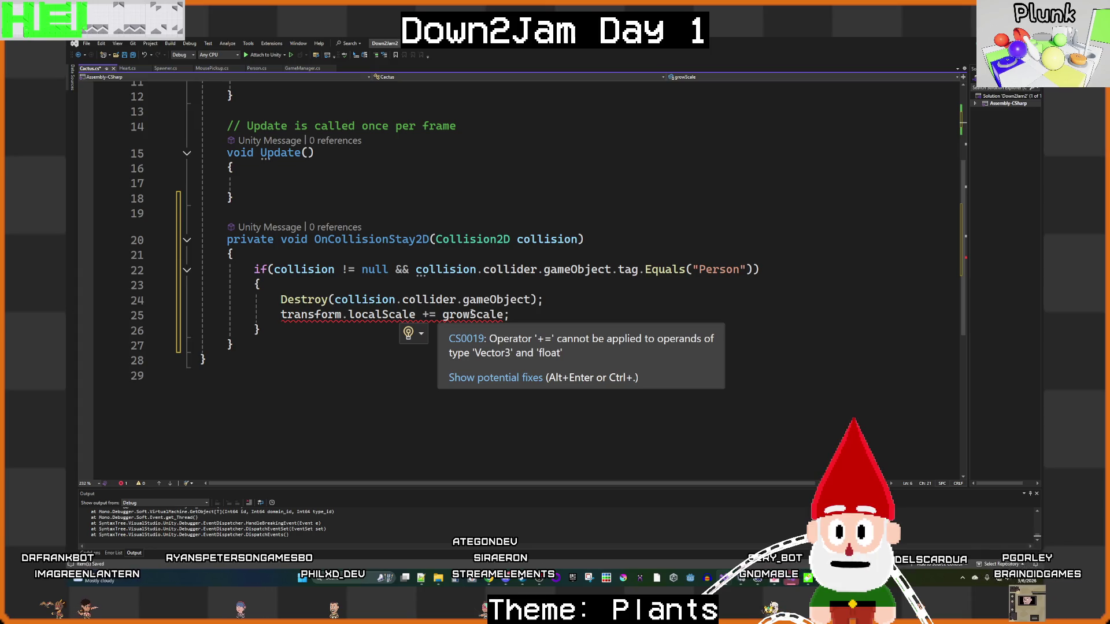
pyautogui.click(431, 314)
pyautogui.press('BackSpace')
pyautogui.write('*')
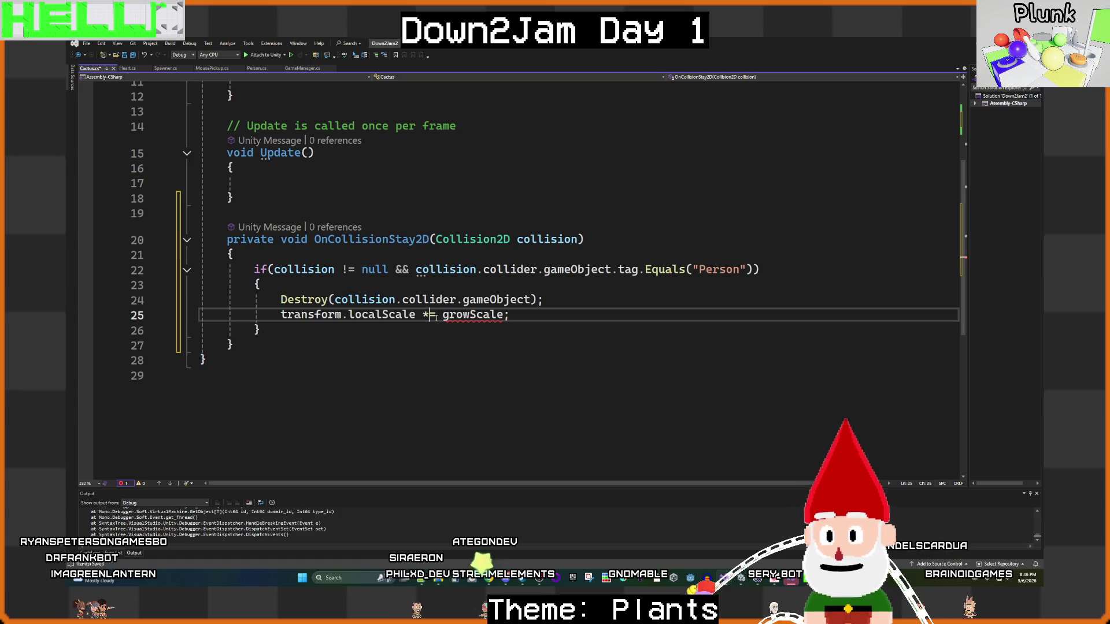
pyautogui.hotkey('ctrl', 's')
pyautogui.scroll(4, 558, 314)
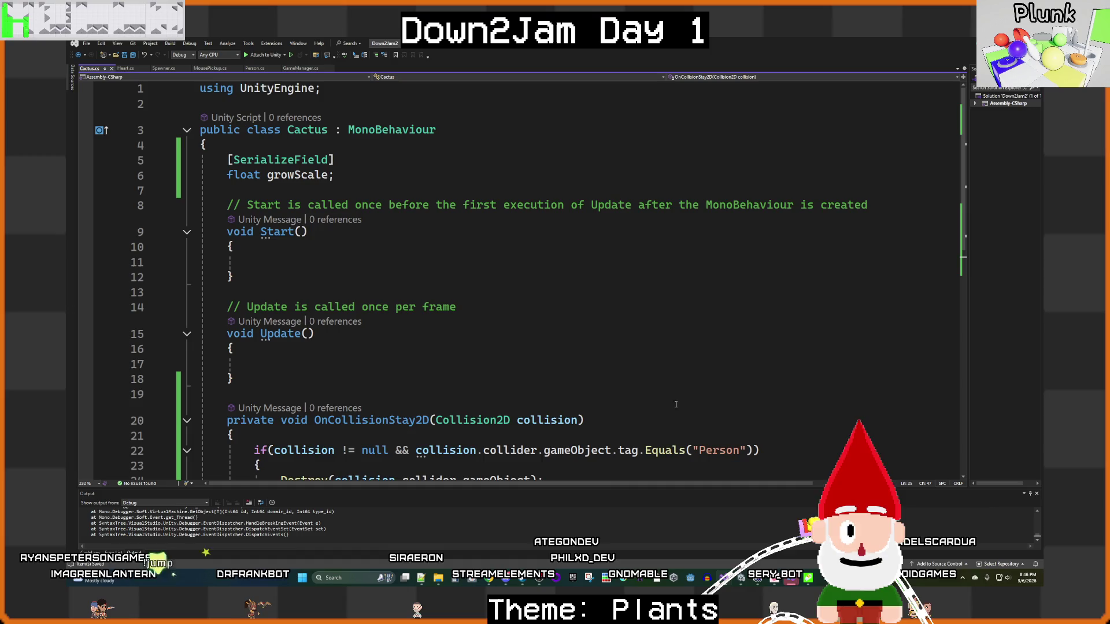
# Step: Switch back to the Unity editor to let it recompile the Cactus script
pyautogui.click(752, 540)
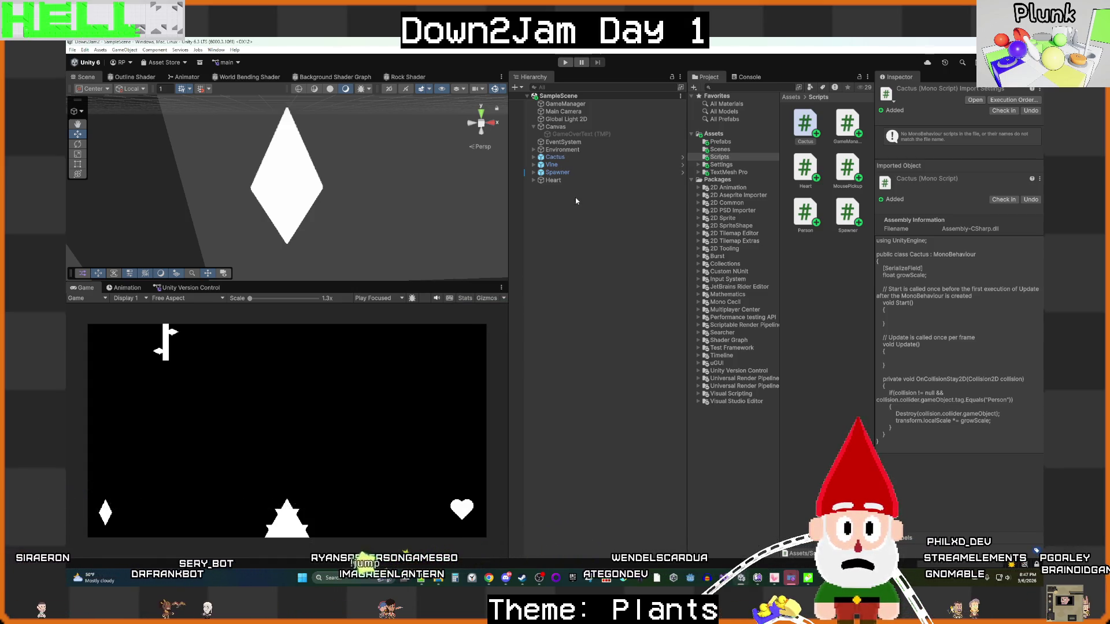
# Step: Attach the Cactus script to the Cactus object with Grow Scale 1.1 and start Play mode
pyautogui.click(580, 157)
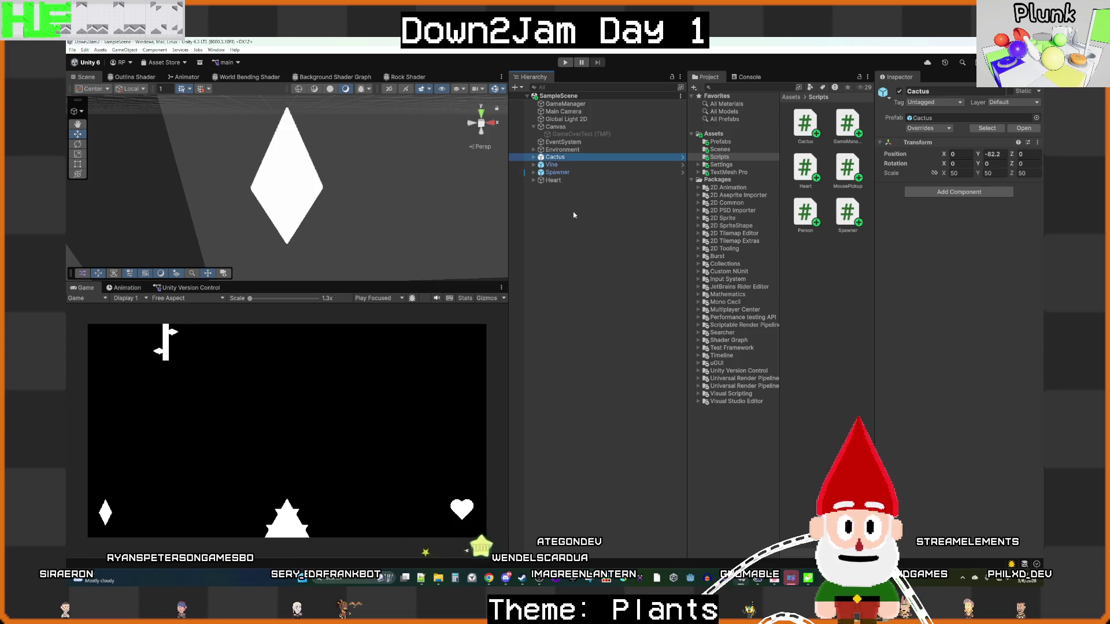
pyautogui.keyDown('ctrl'); pyautogui.click(574, 160); pyautogui.keyUp('ctrl')
pyautogui.click(578, 157)
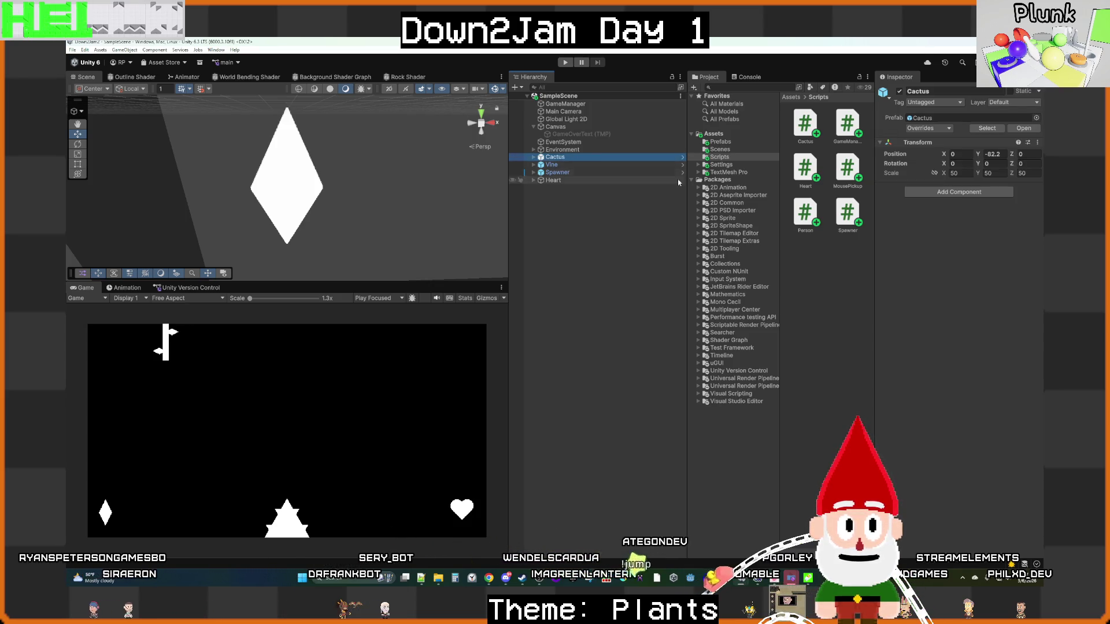
pyautogui.click(944, 197)
pyautogui.scroll(-2, 945, 312)
pyautogui.click(944, 312)
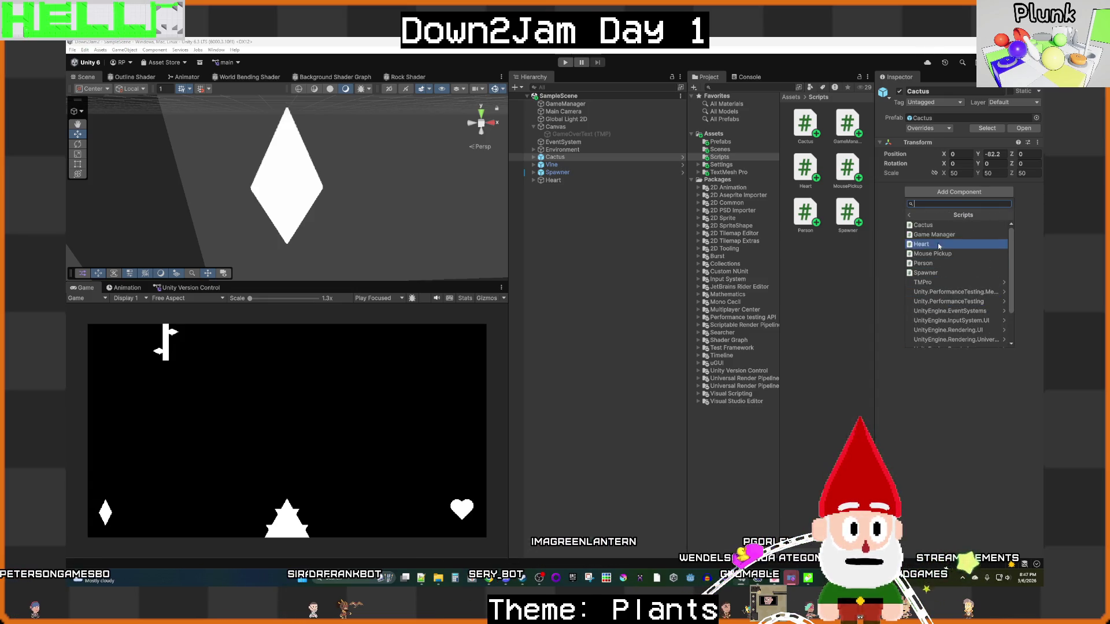
pyautogui.click(932, 227)
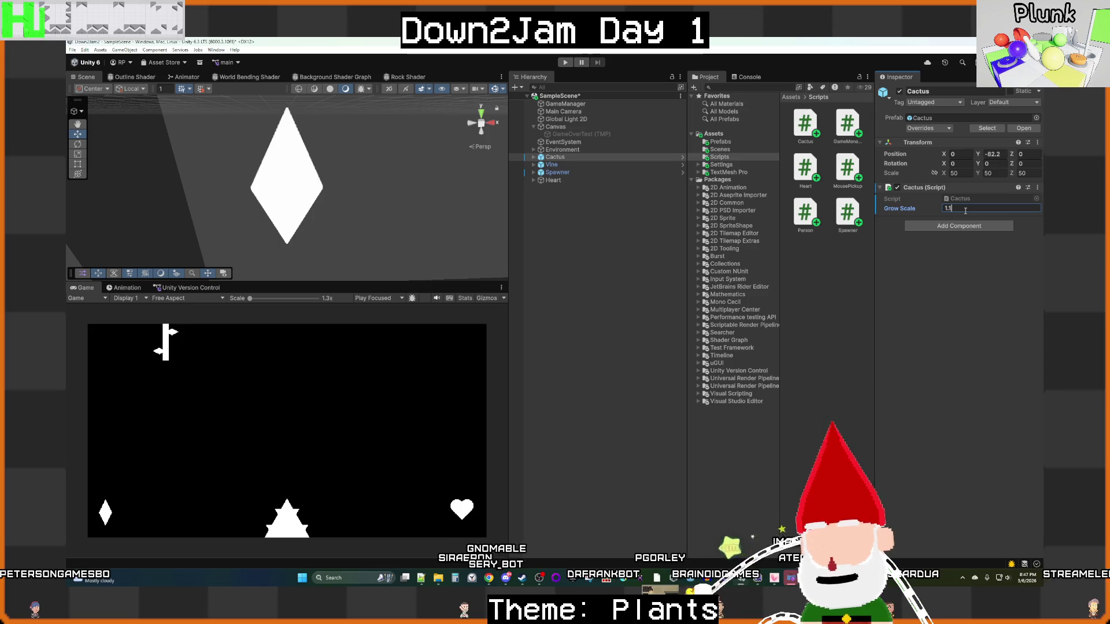
pyautogui.click(634, 266)
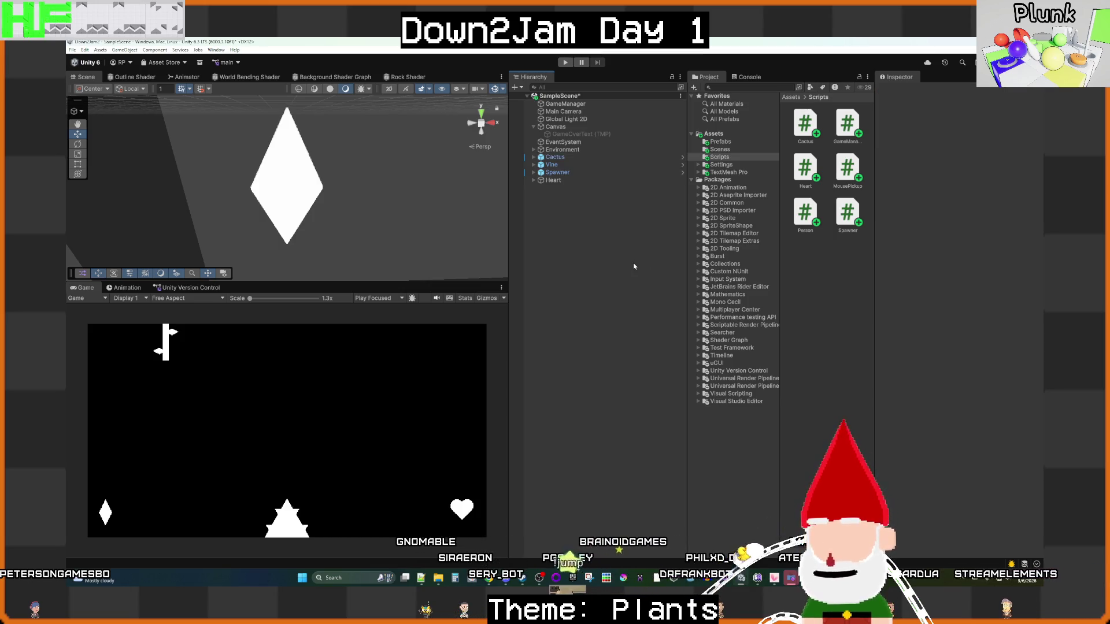
pyautogui.hotkey('ctrl', 'p')
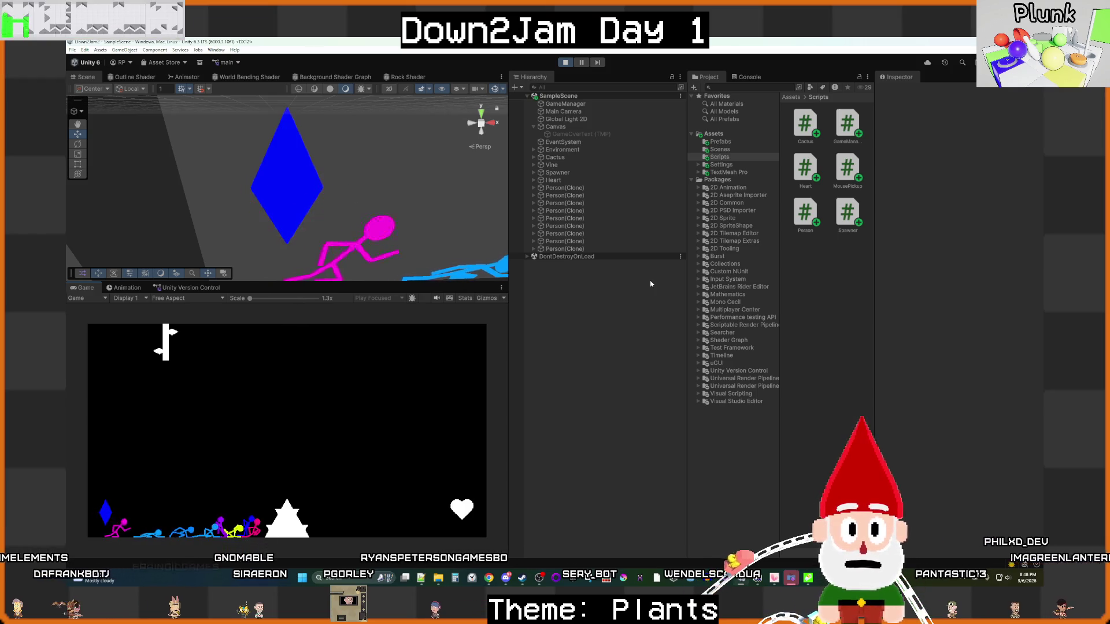
# Step: Stop the test run, keep Grow Scale at 1.1, and expand Cactus to show its Triangle children
pyautogui.click(555, 157)
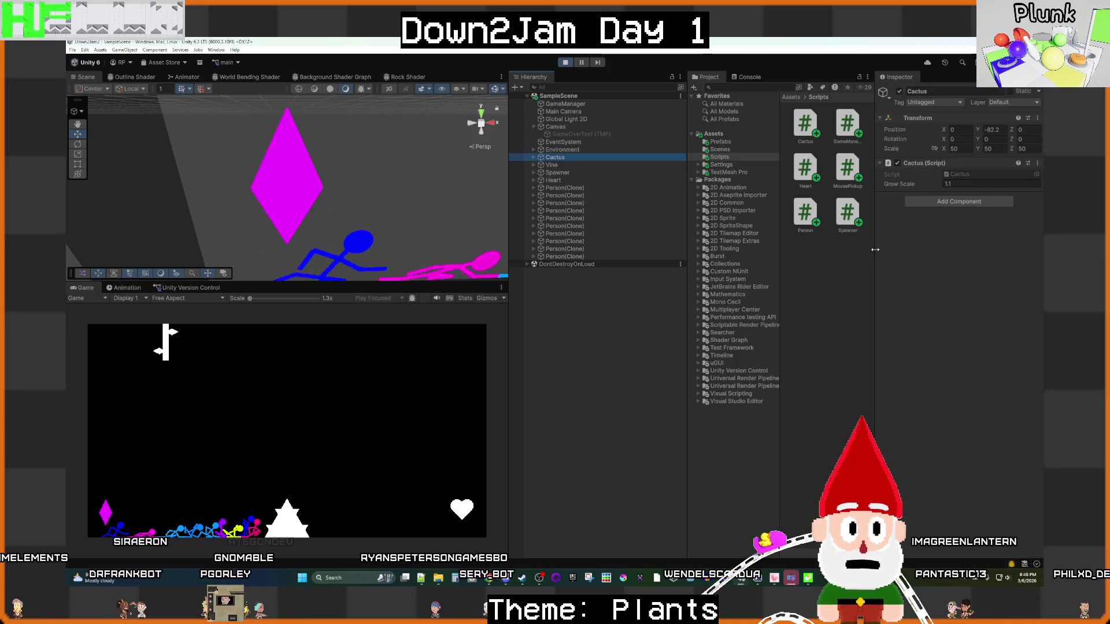
pyautogui.click(566, 62)
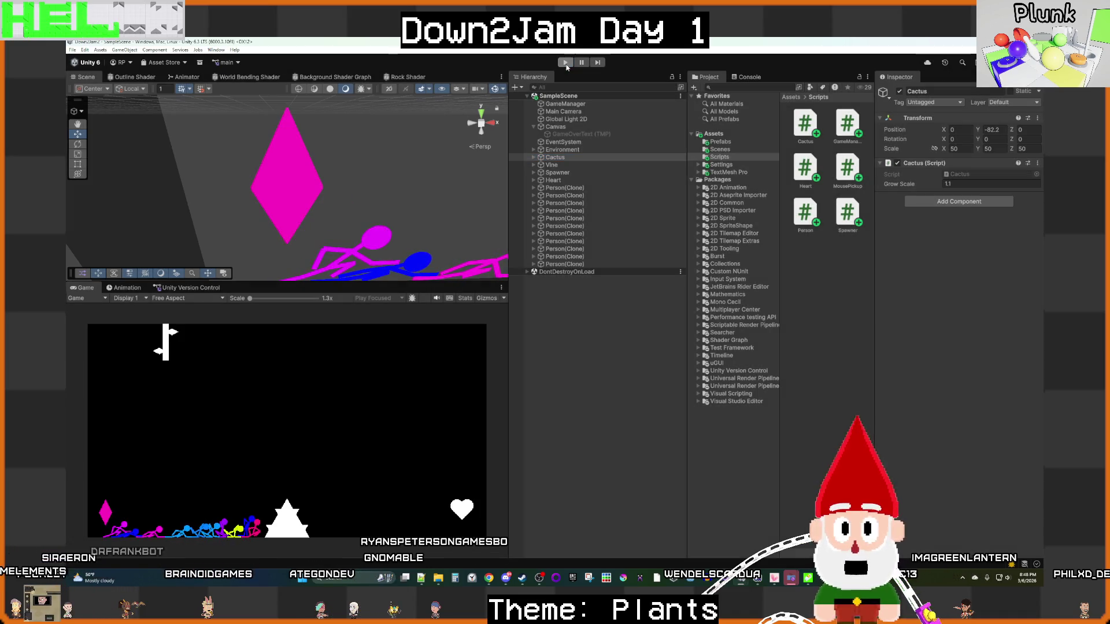
pyautogui.press('Return')
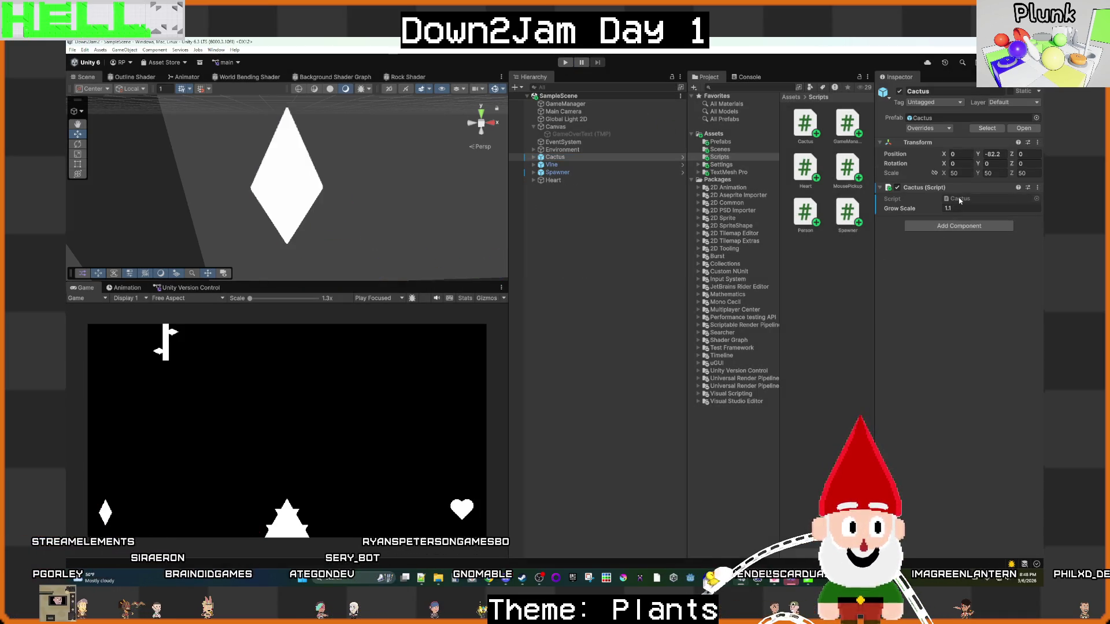
pyautogui.click(533, 158)
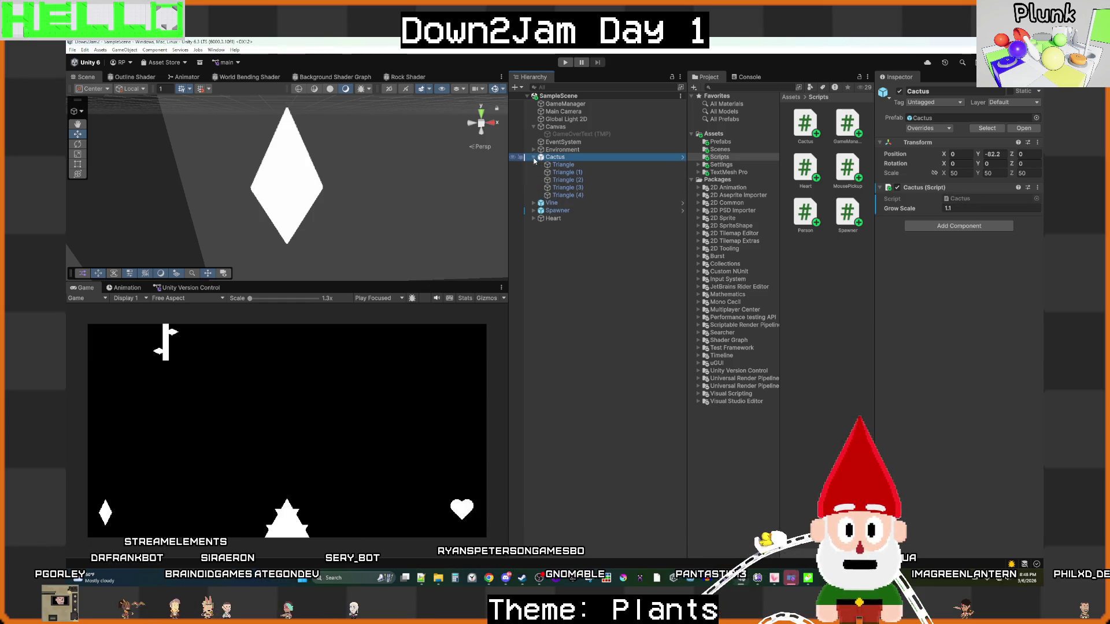
# Step: Remove the Cactus script component from the Cactus parent object
pyautogui.click(580, 166)
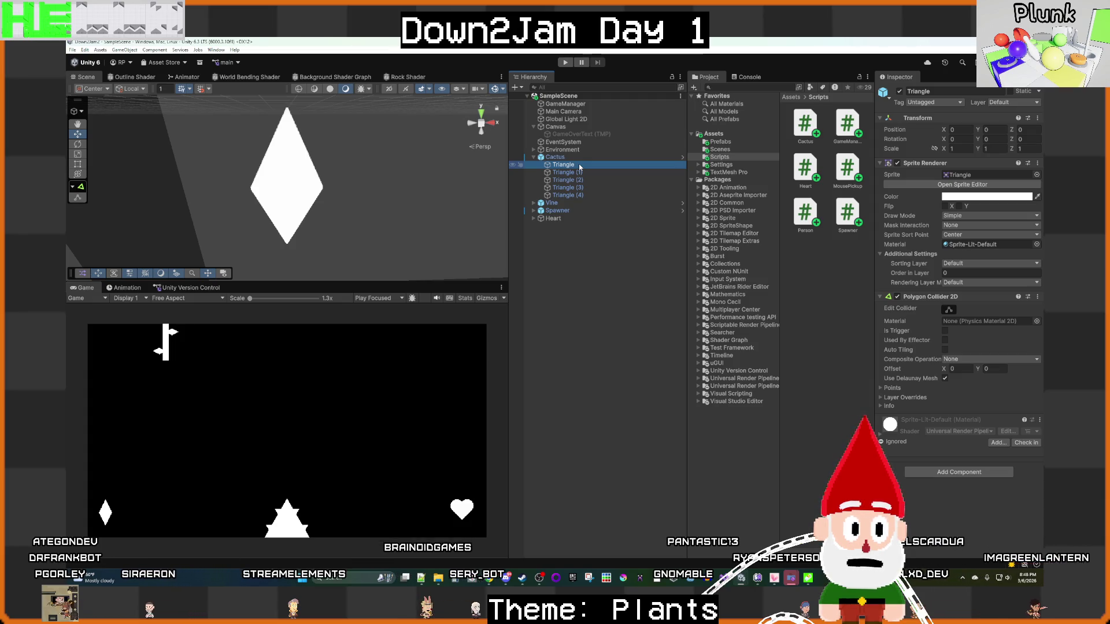
pyautogui.click(571, 158)
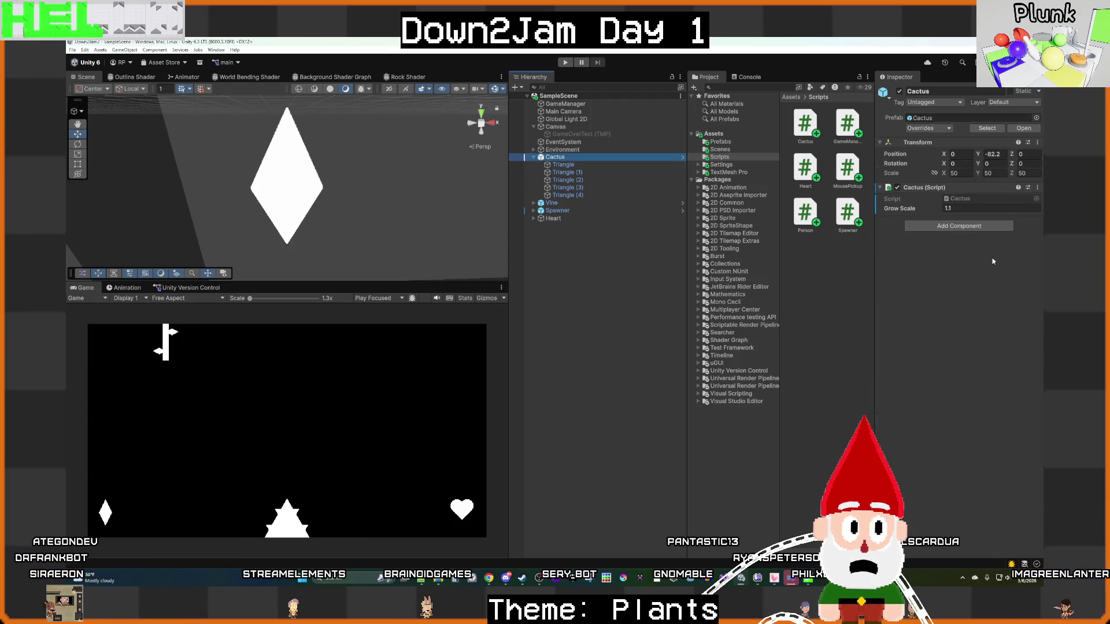
pyautogui.click(1037, 187)
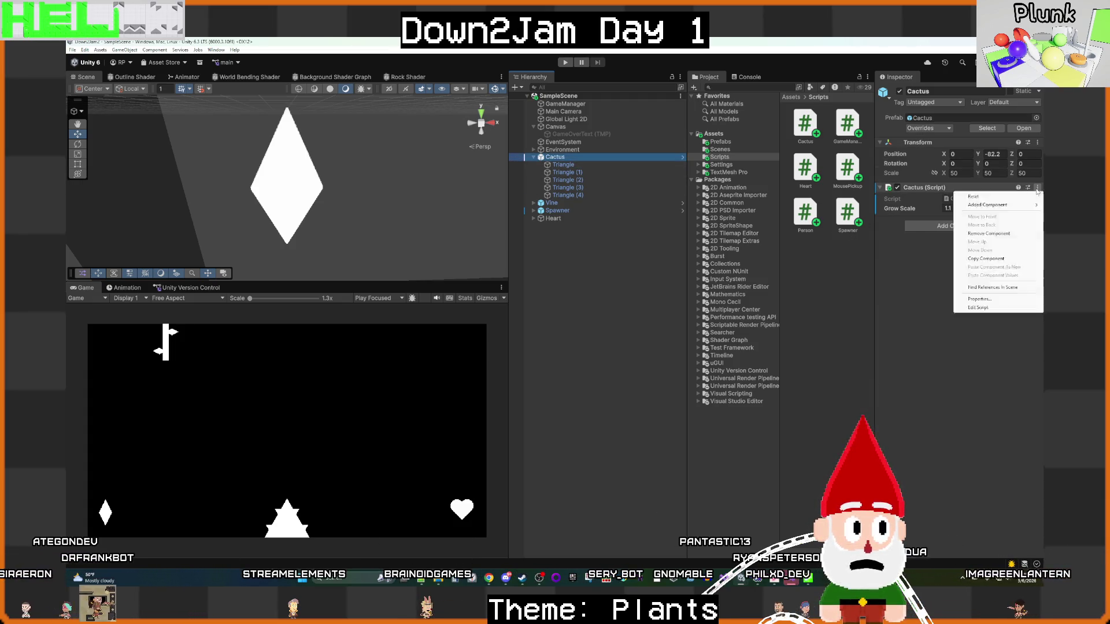
pyautogui.click(988, 234)
# Step: Attach the Cactus script to the first Triangle child with Grow Scale 1.1, then start a test run
pyautogui.click(580, 165)
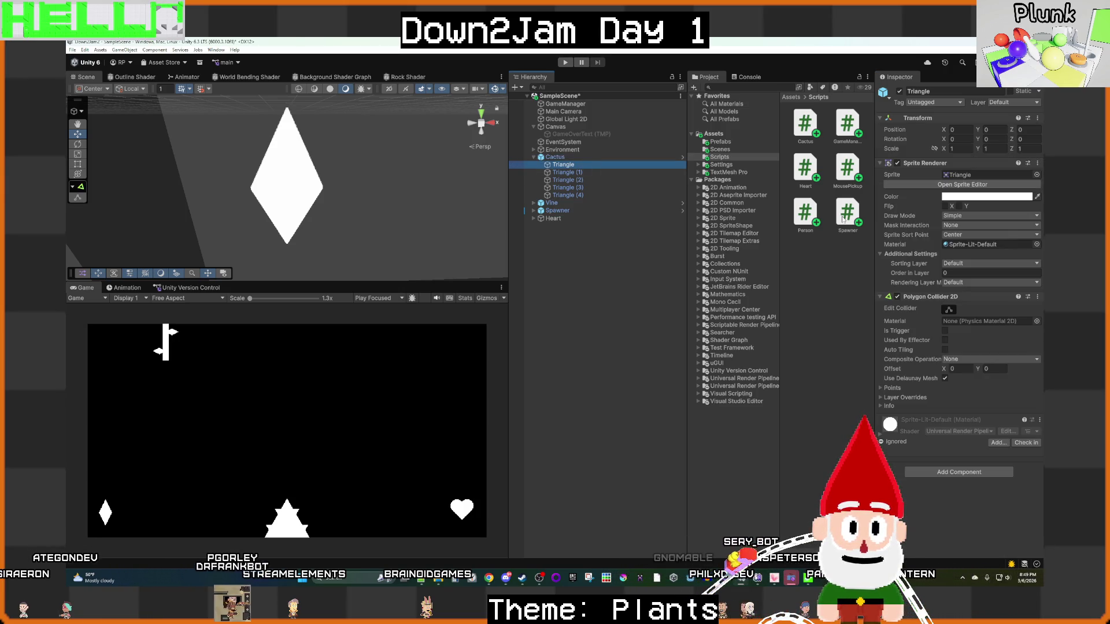
pyautogui.click(990, 472)
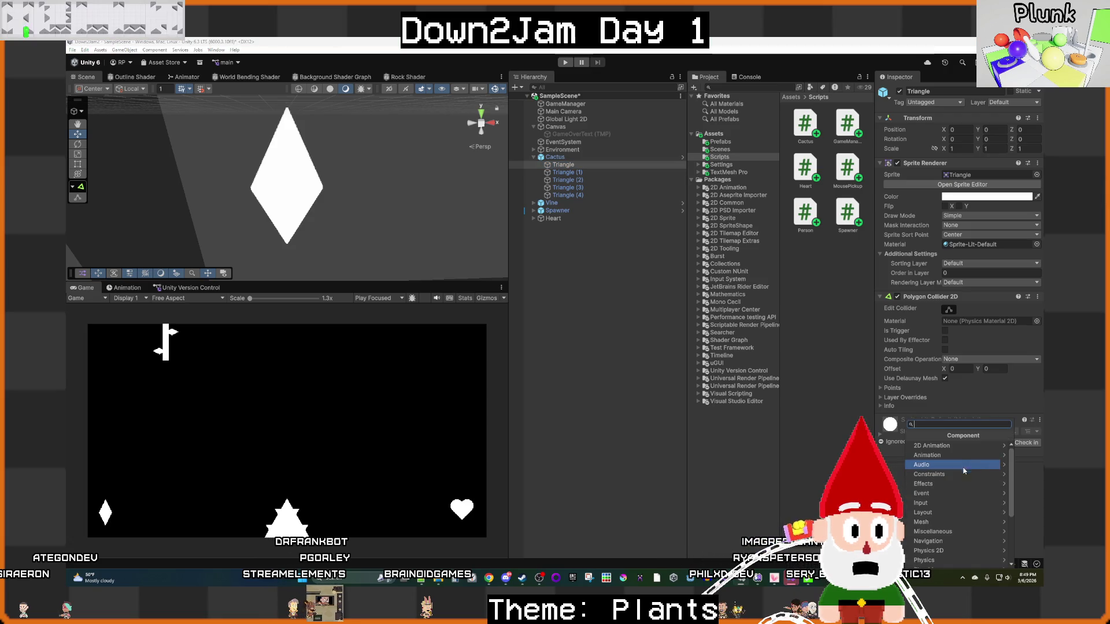
pyautogui.scroll(-3, 942, 552)
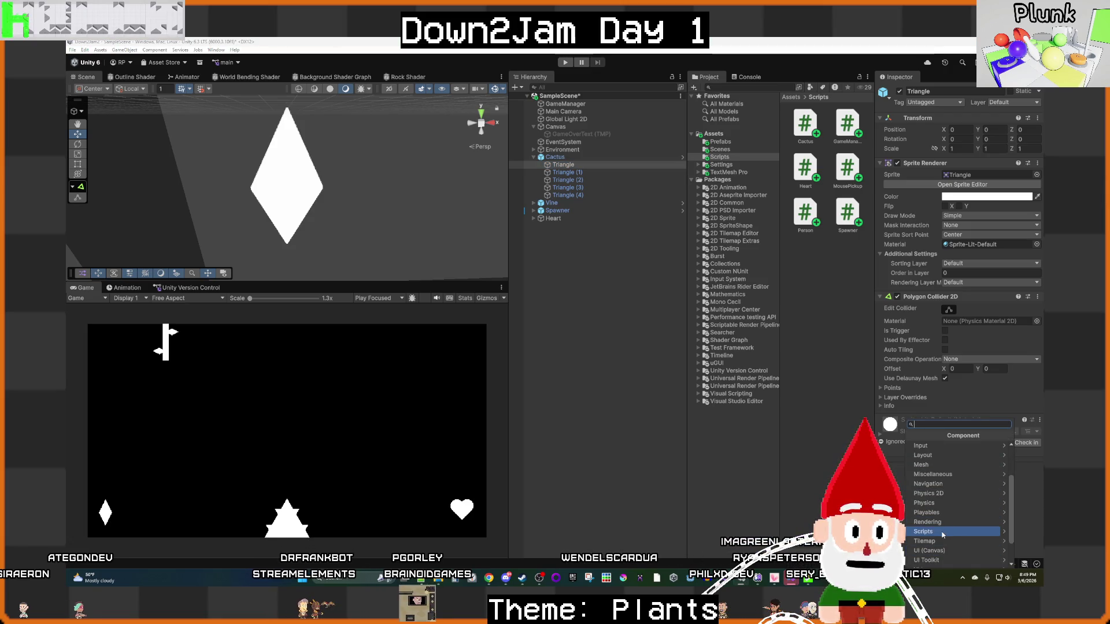
pyautogui.click(936, 532)
pyautogui.click(929, 447)
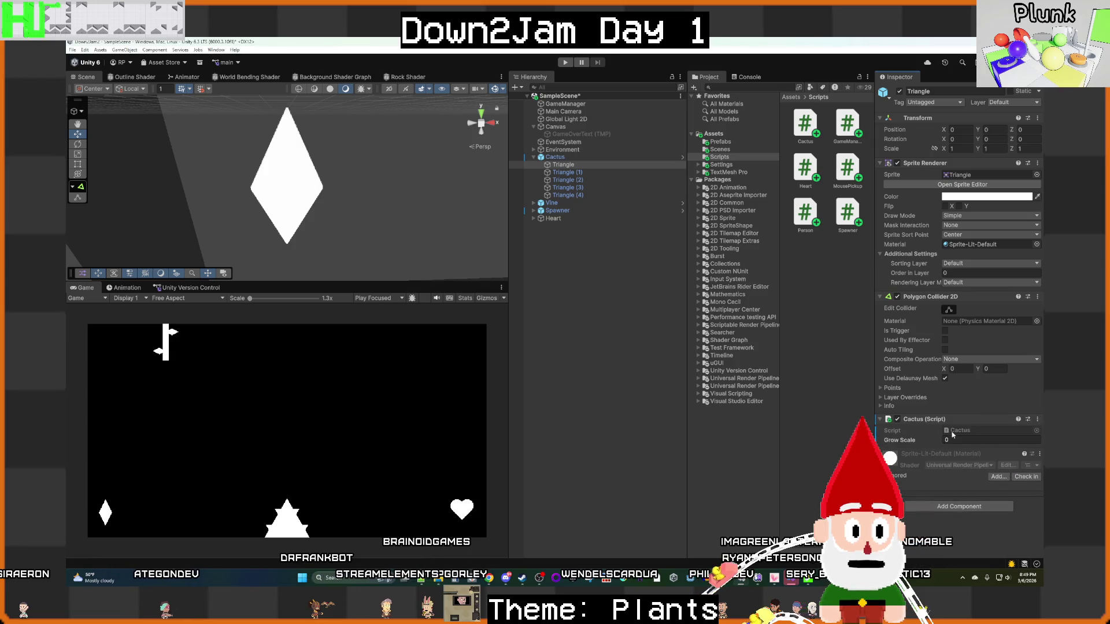
pyautogui.write('1.1')
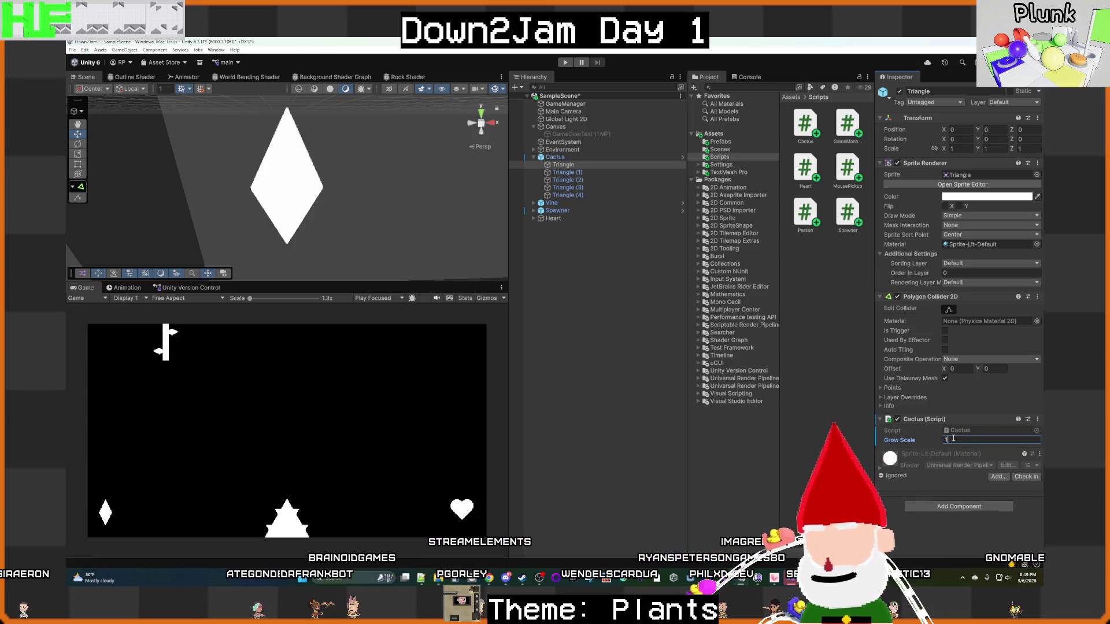
pyautogui.click(732, 394)
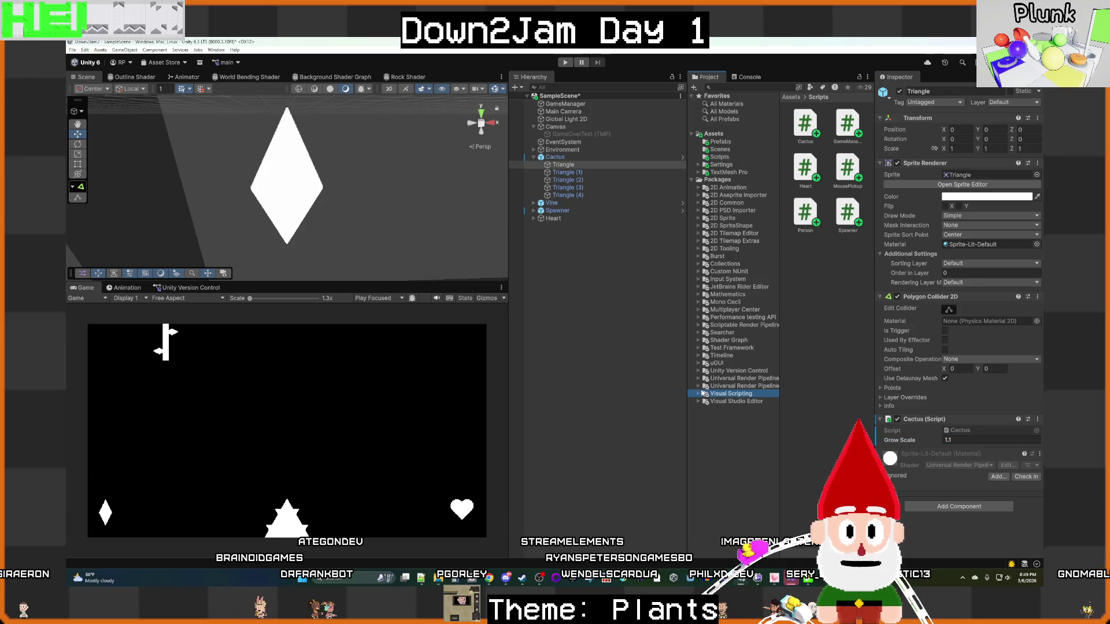
pyautogui.click(623, 384)
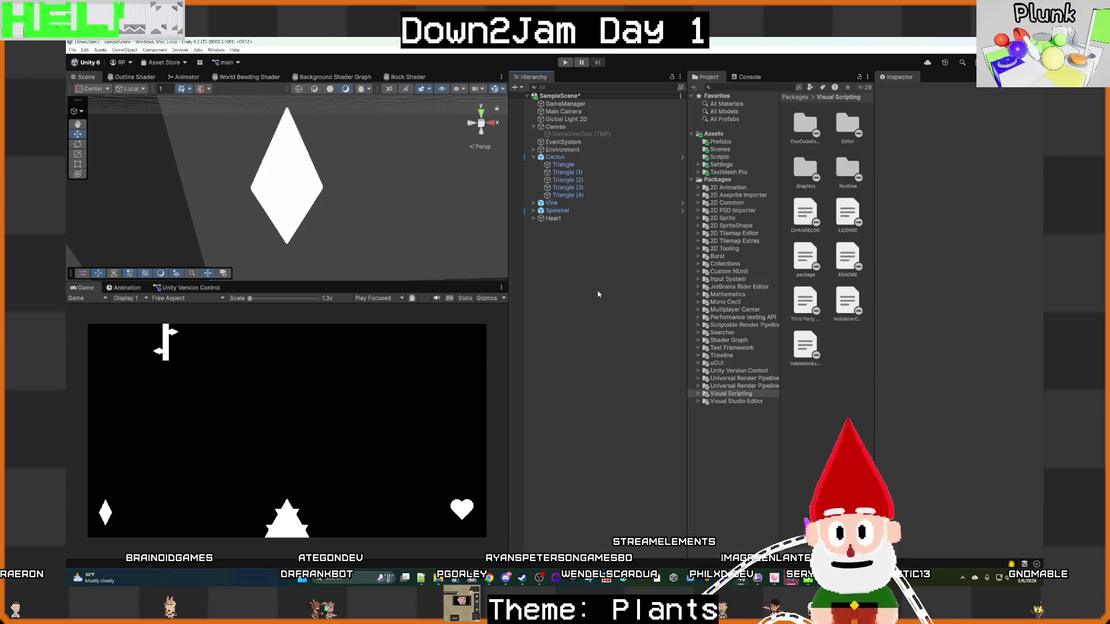
pyautogui.click(565, 62)
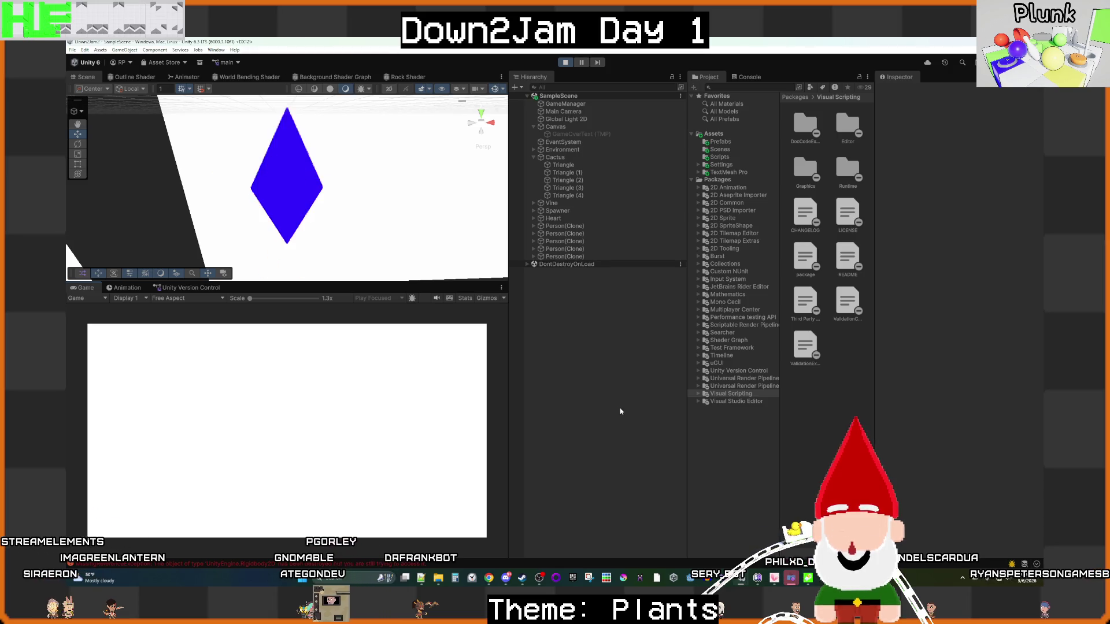
# Step: Stop the playtest after watching the cactus touch the stick people
pyautogui.click(564, 63)
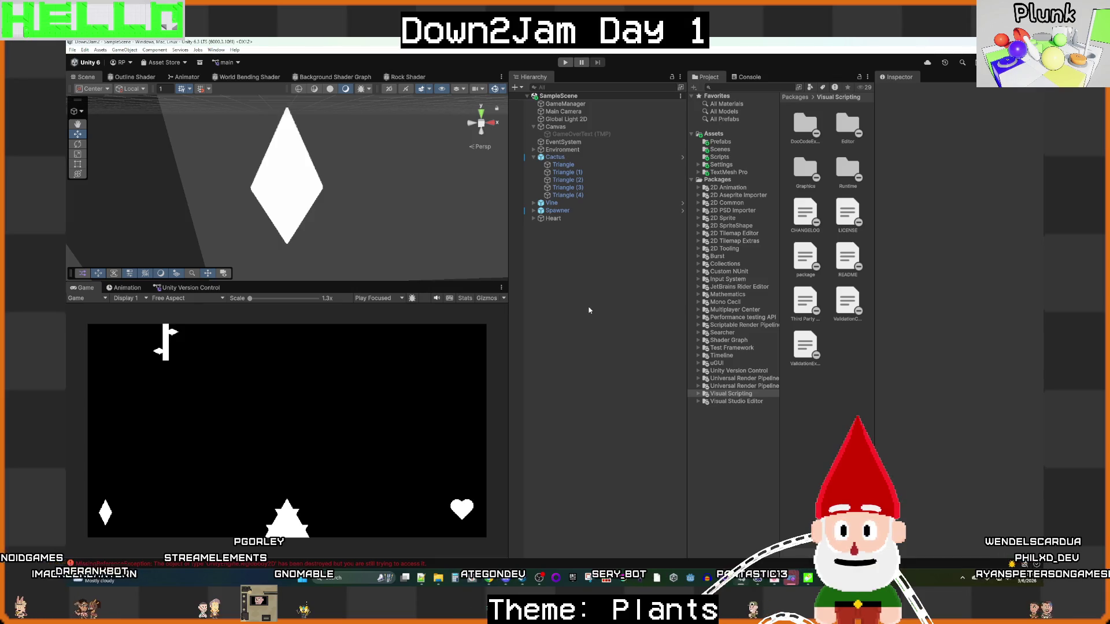
# Step: Open the first MissingReferenceException from the Console to jump to its line in Person.cs
pyautogui.click(744, 77)
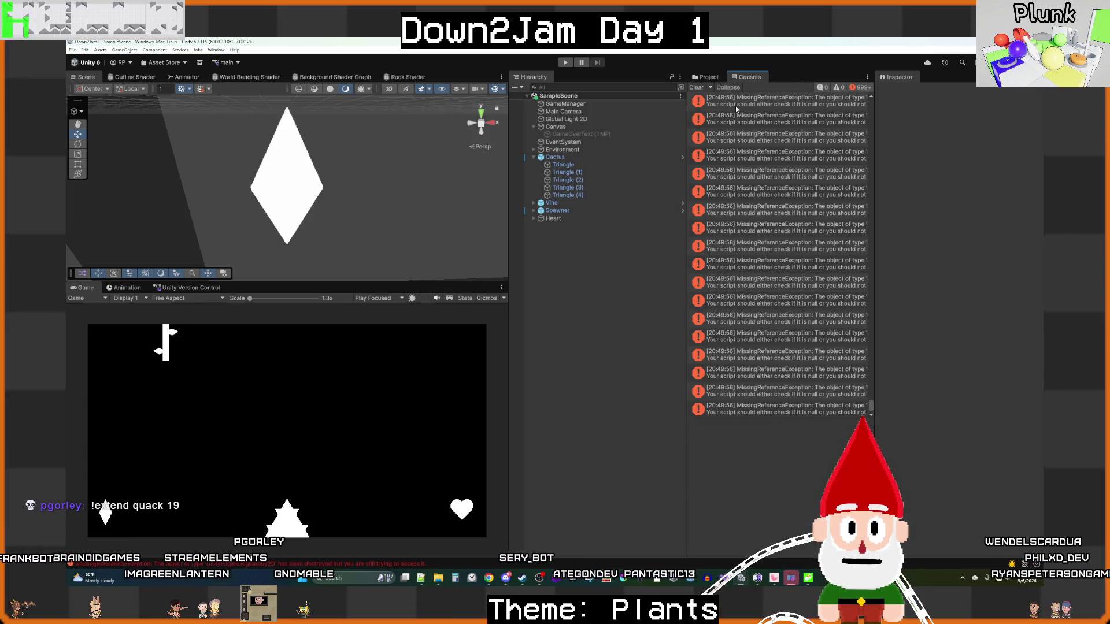
pyautogui.click(737, 104)
pyautogui.doubleClick(748, 105)
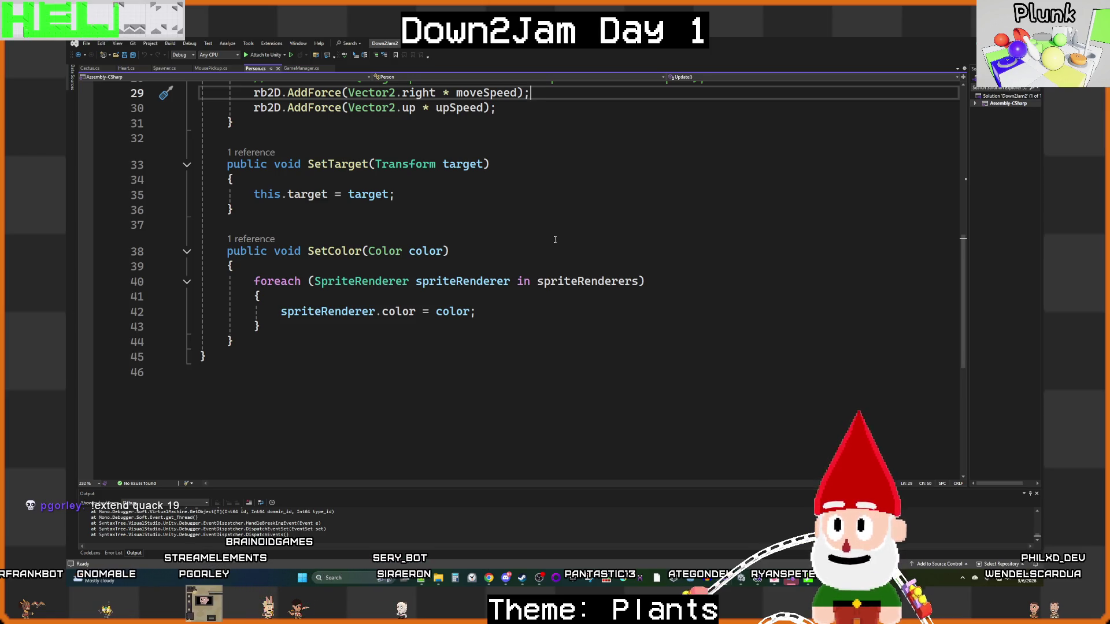
pyautogui.scroll(4, 553, 260)
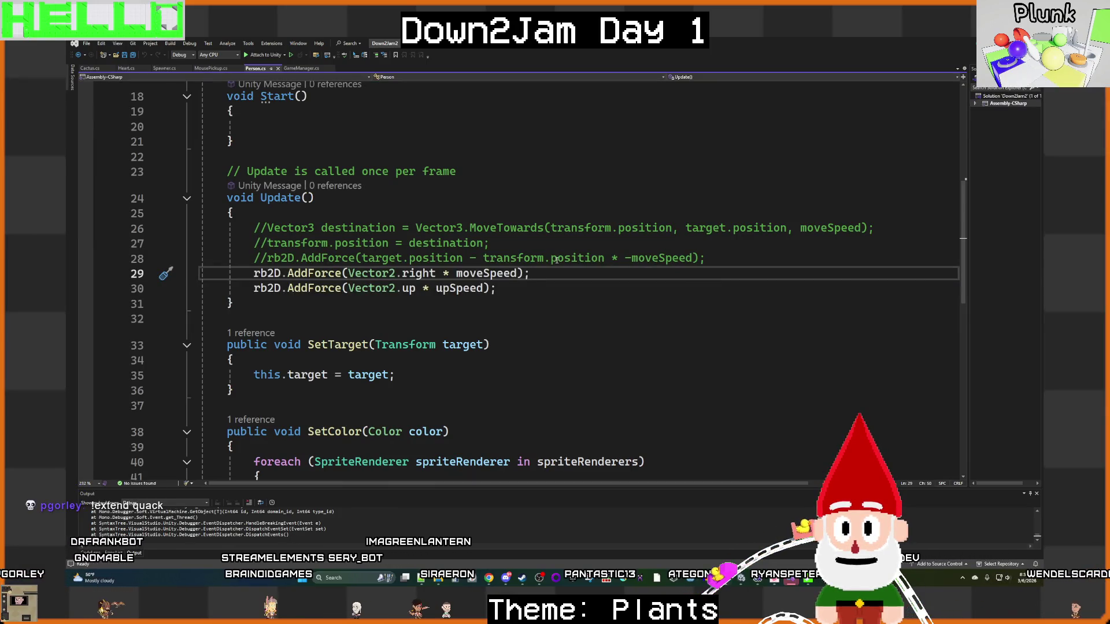
pyautogui.scroll(4, 558, 268)
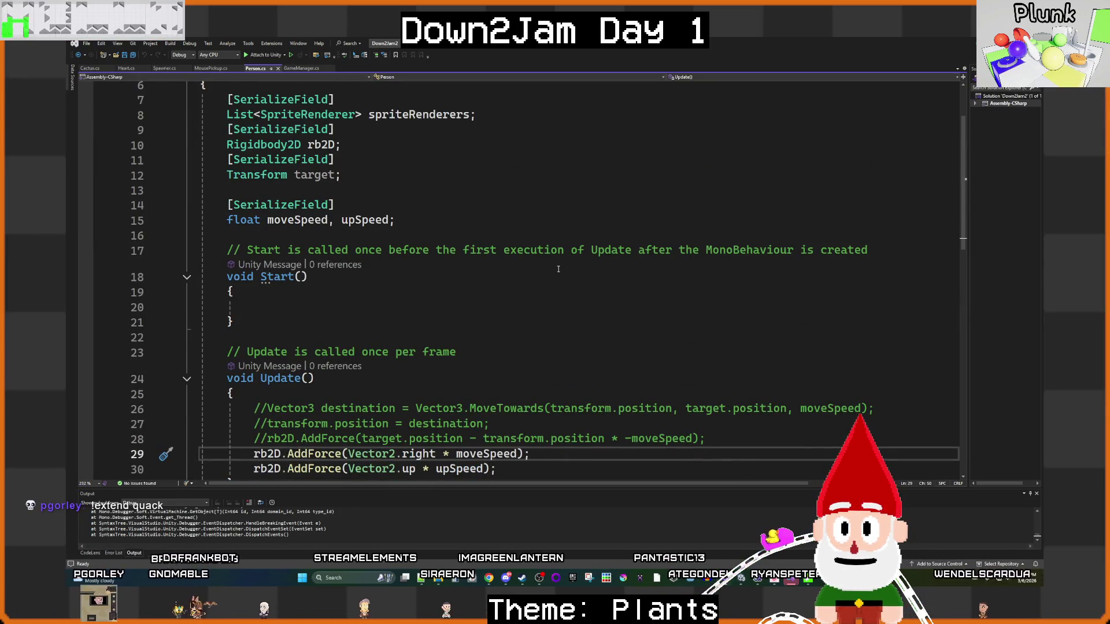
pyautogui.scroll(2, 558, 269)
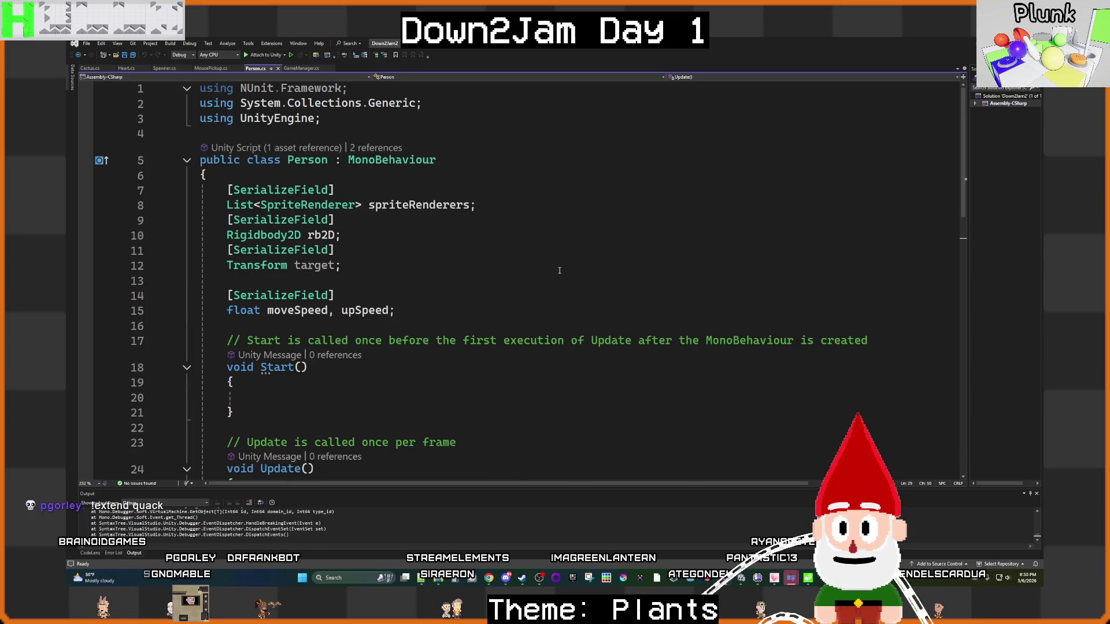
pyautogui.scroll(-2, 556, 270)
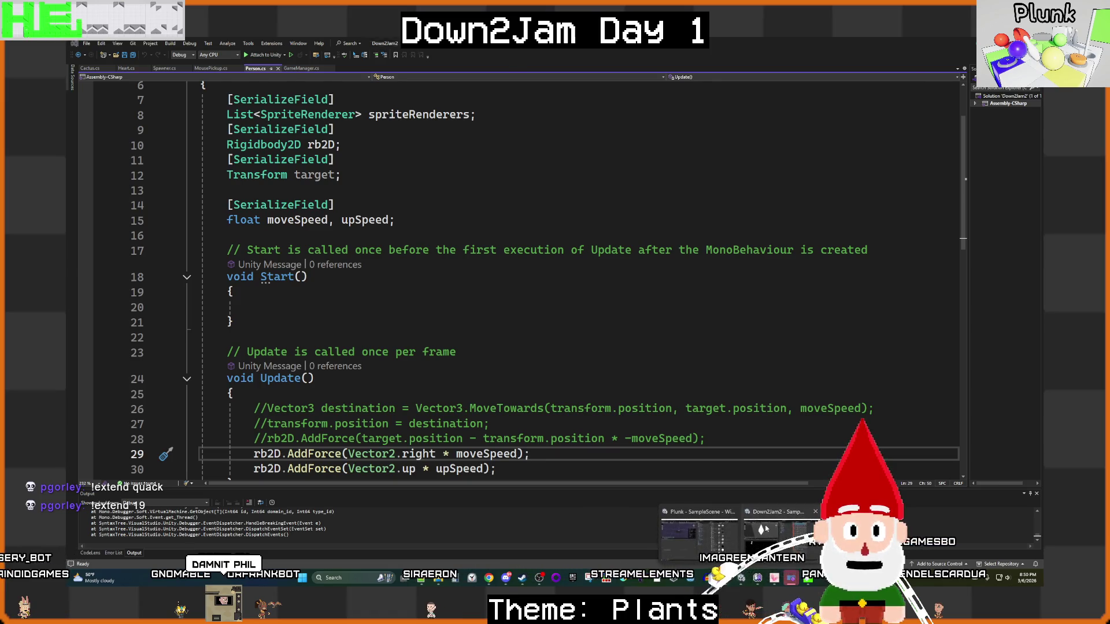
pyautogui.click(742, 578)
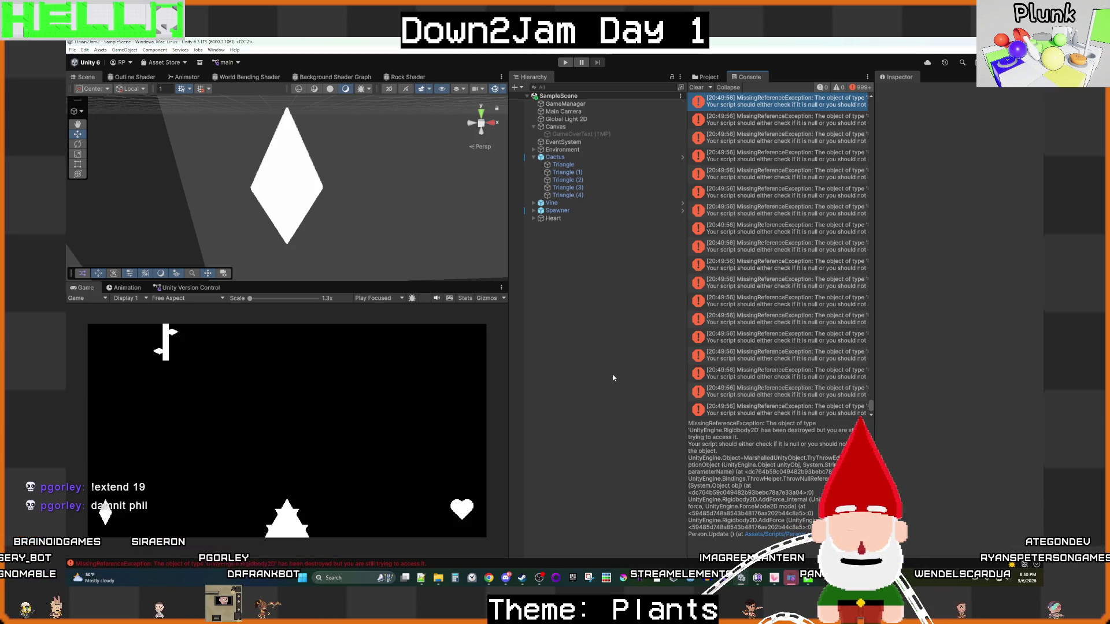
pyautogui.moveTo(725, 579)
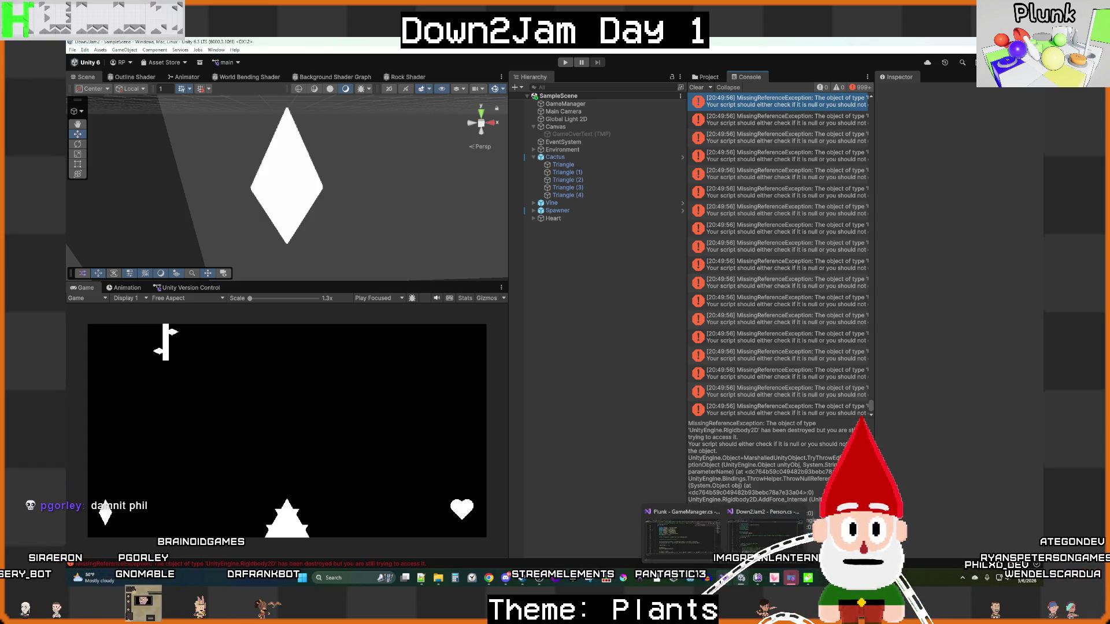
pyautogui.click(733, 553)
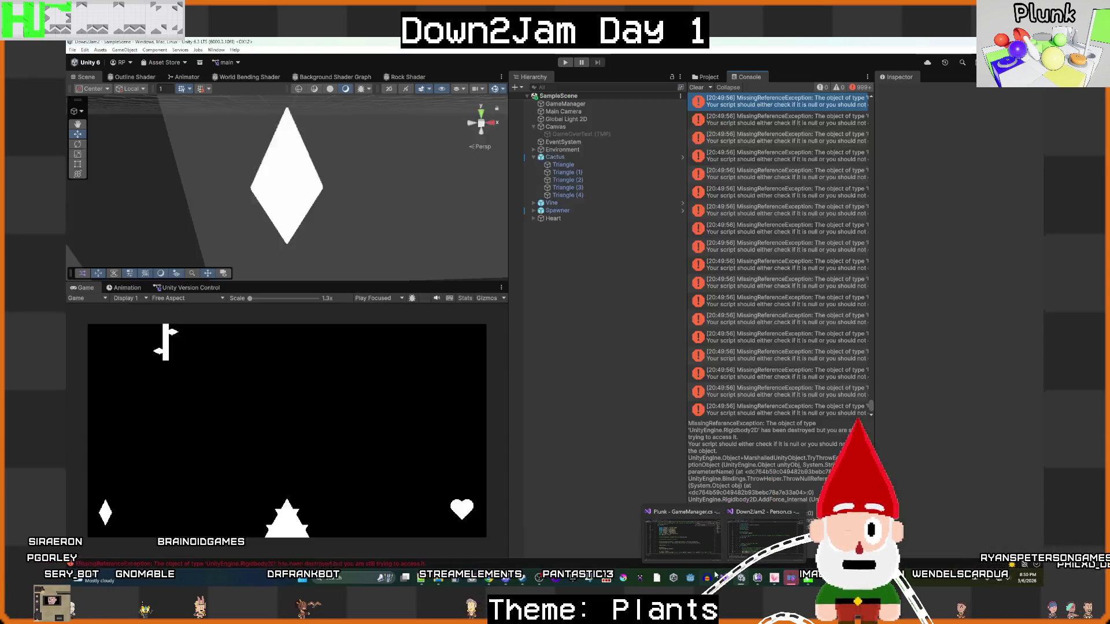
pyautogui.scroll(-5, 404, 333)
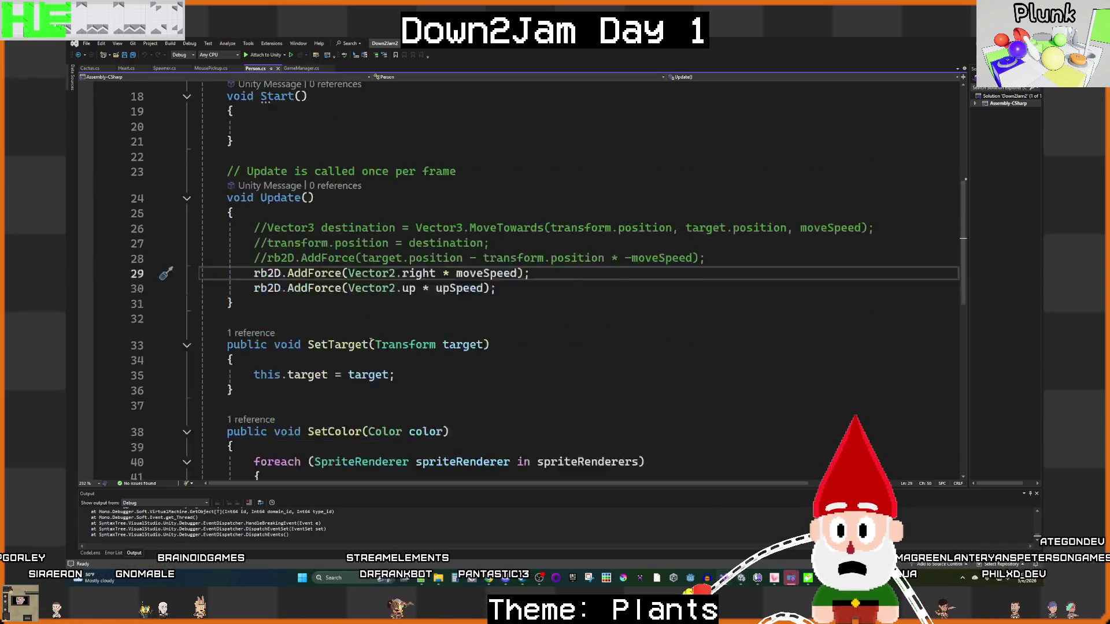
# Step: Wrap both AddForce lines in Update inside an if (rb2D != null) block and save Person.cs
pyautogui.click(707, 212)
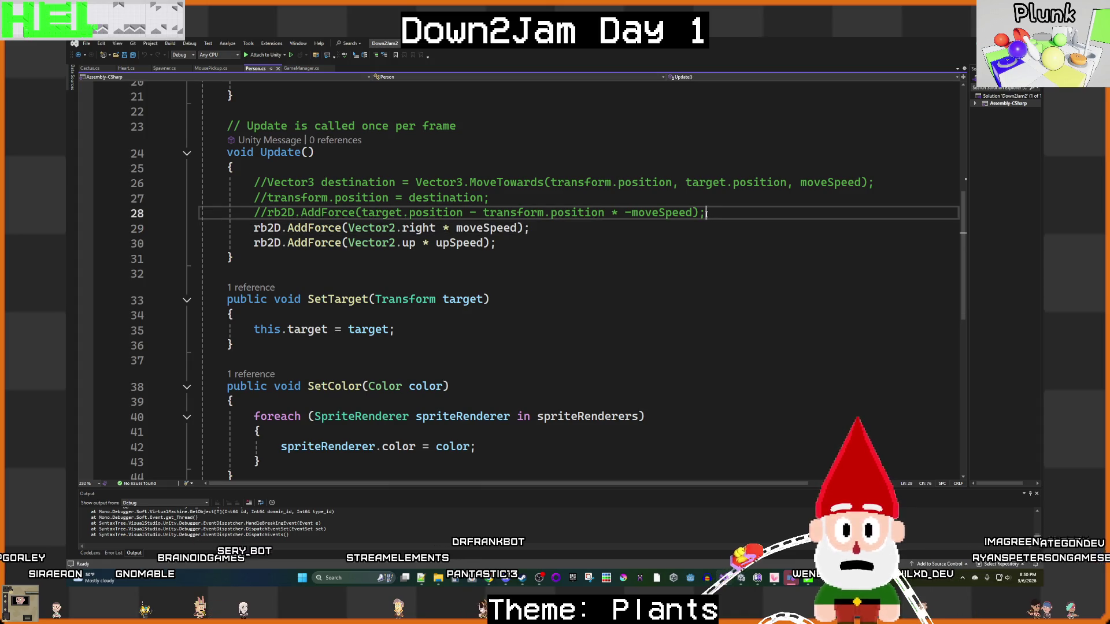
pyautogui.press('Return')
pyautogui.write('if()')
pyautogui.press('Return')
pyautogui.write('{')
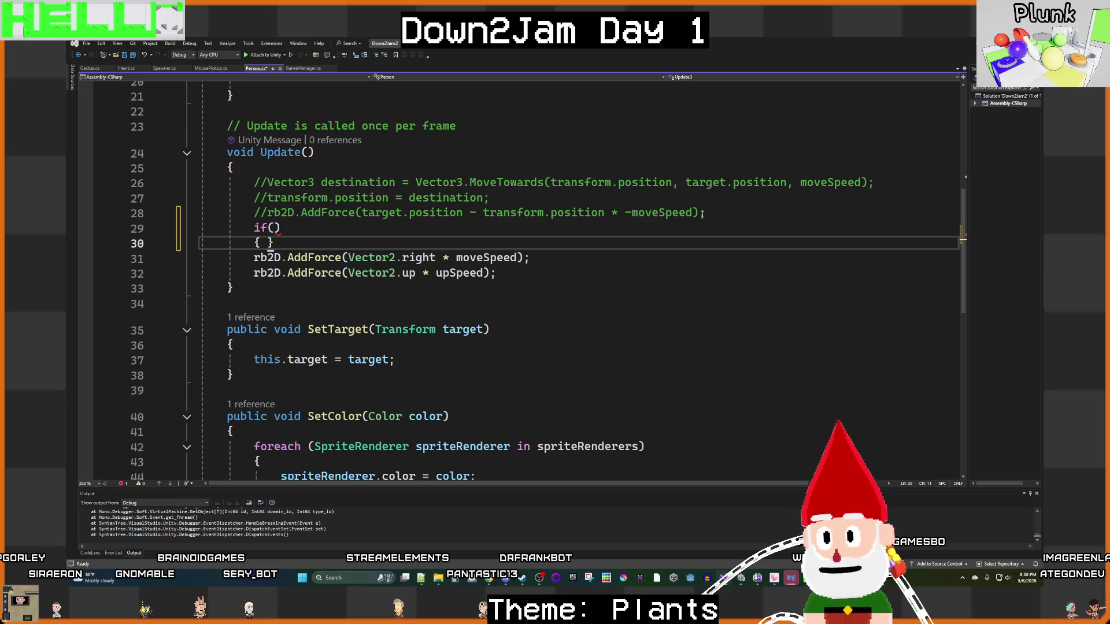
pyautogui.click(547, 279)
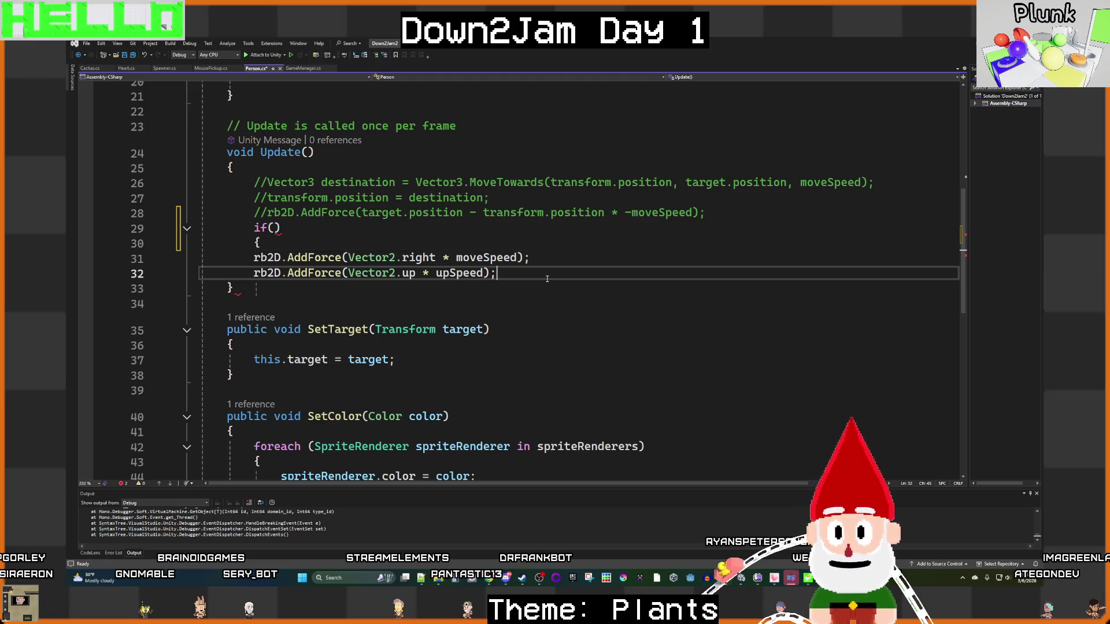
pyautogui.press('Return')
pyautogui.write('}')
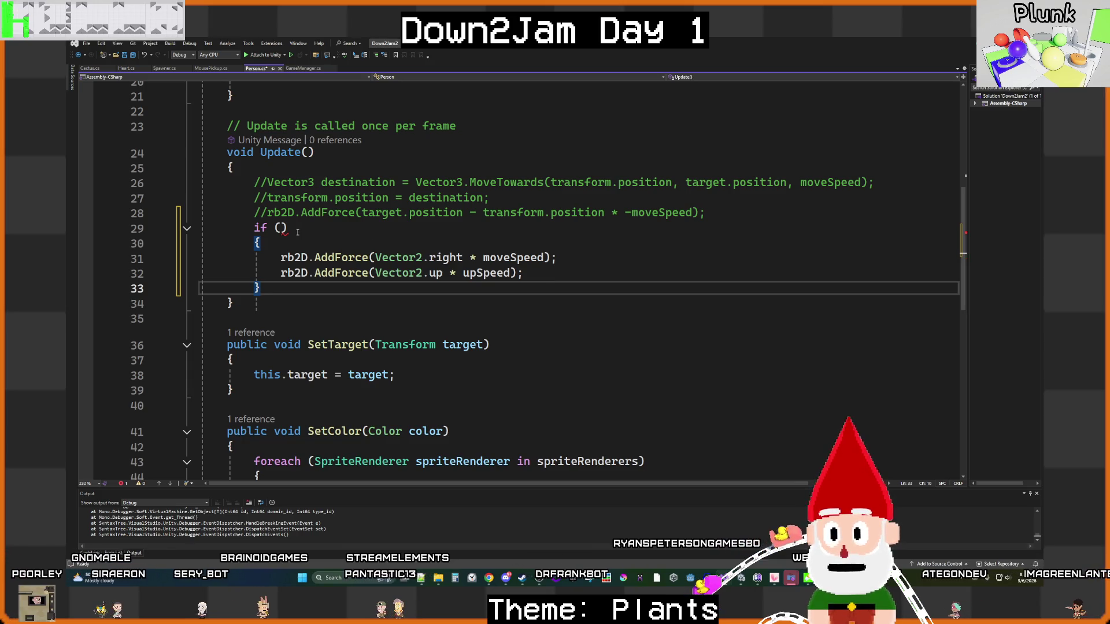
pyautogui.click(280, 228)
pyautogui.write('rb2D')
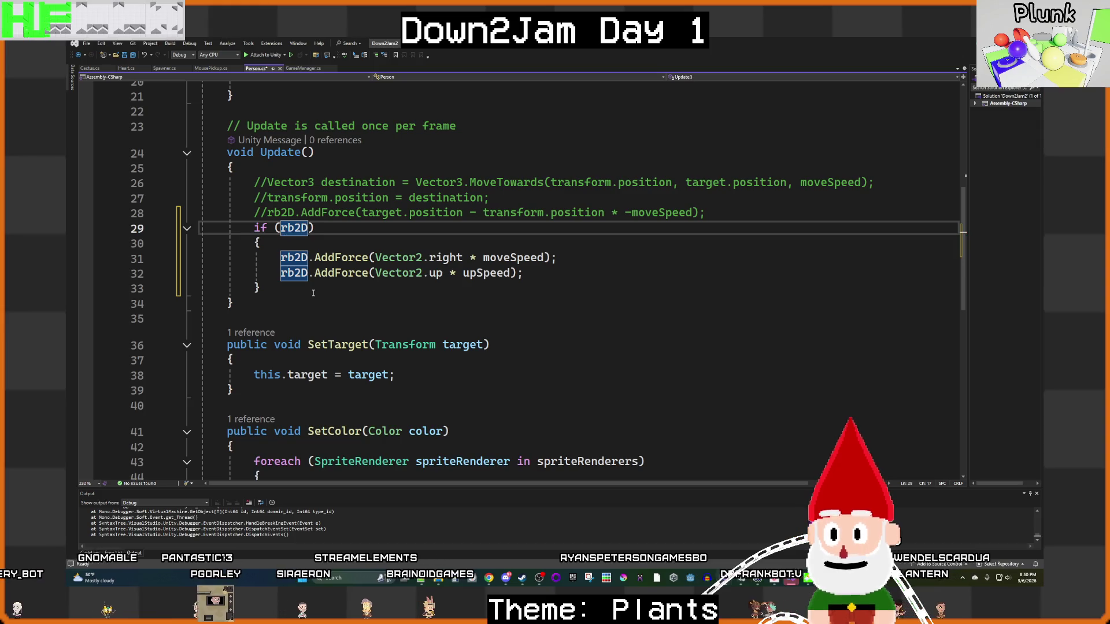
pyautogui.write(' != null')
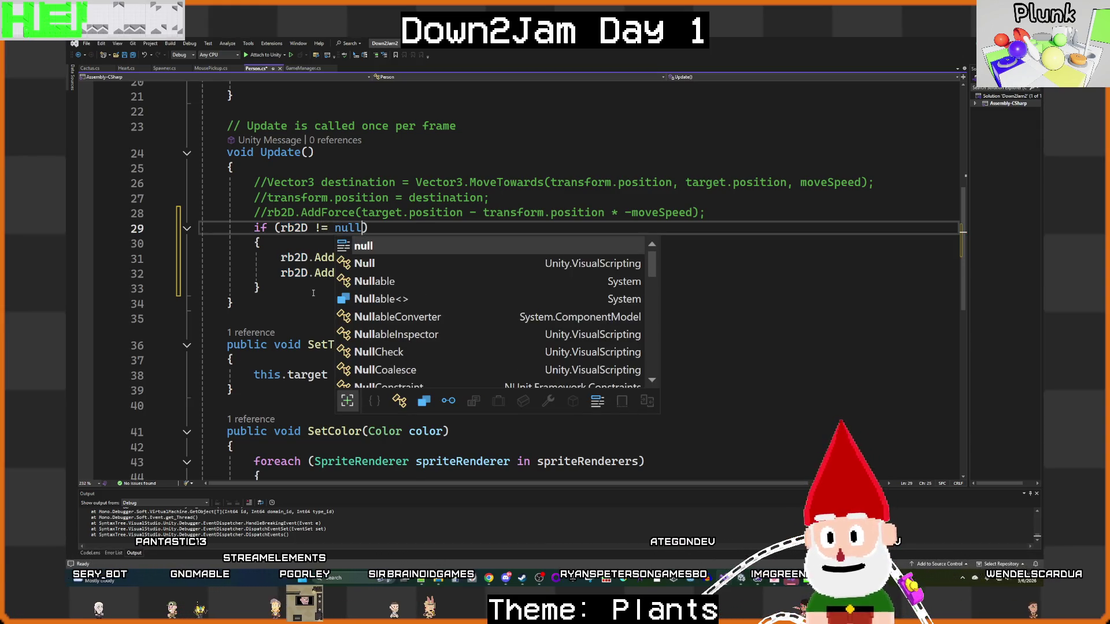
pyautogui.write(')')
pyautogui.hotkey('ctrl', 's')
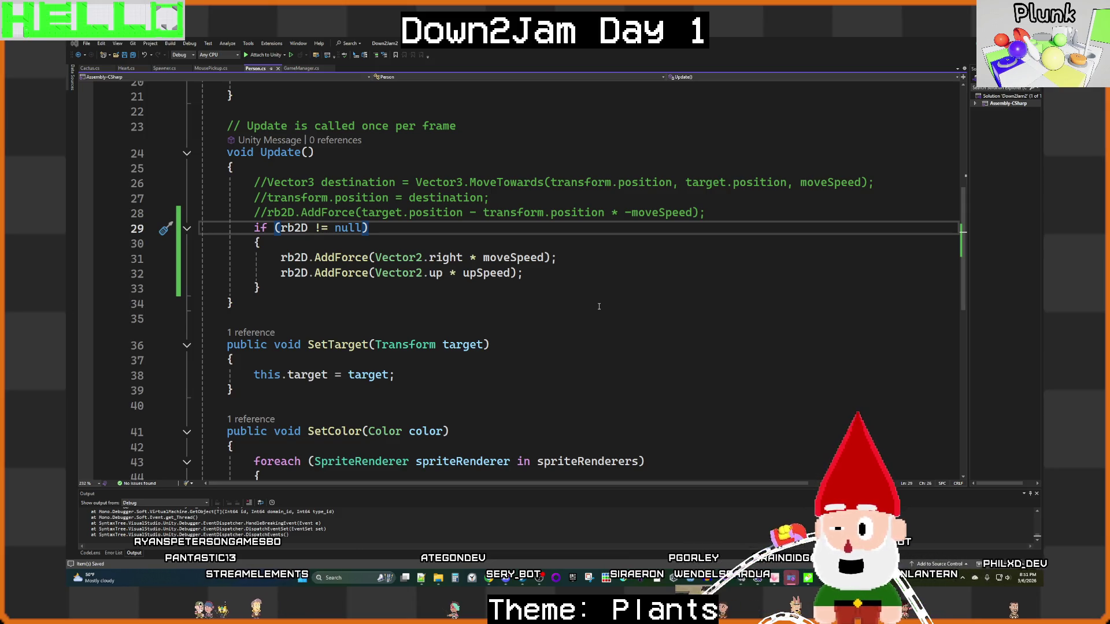
pyautogui.moveTo(756, 578)
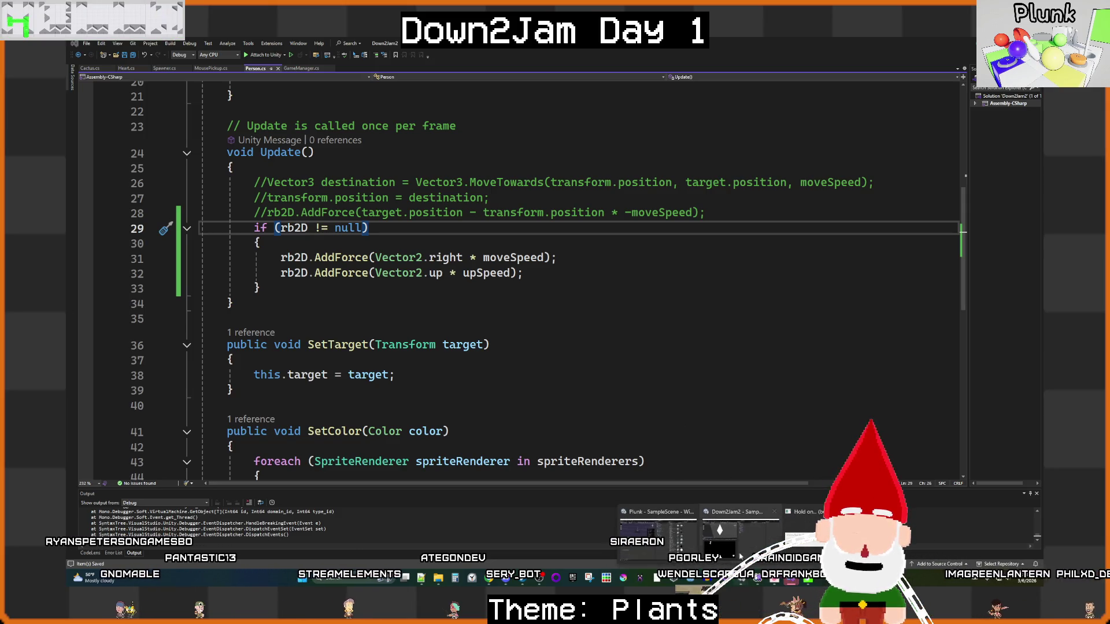
pyautogui.moveTo(740, 546)
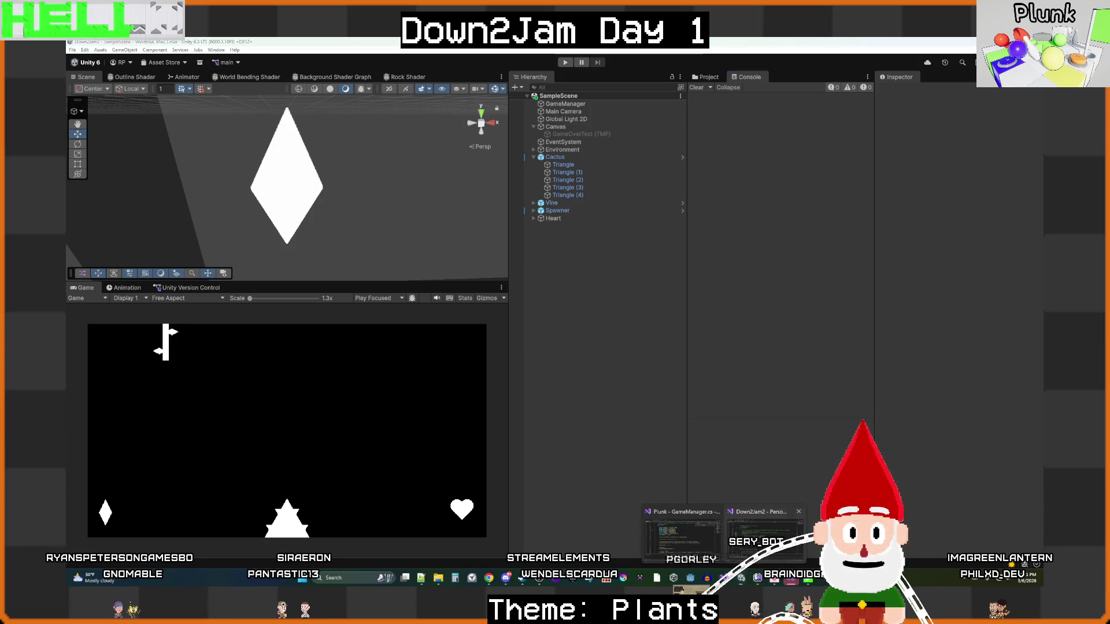
# Step: Try reparenting Triangle (1)–(4) in the scene instance, dismissing the prefab restructure warning
pyautogui.click(764, 529)
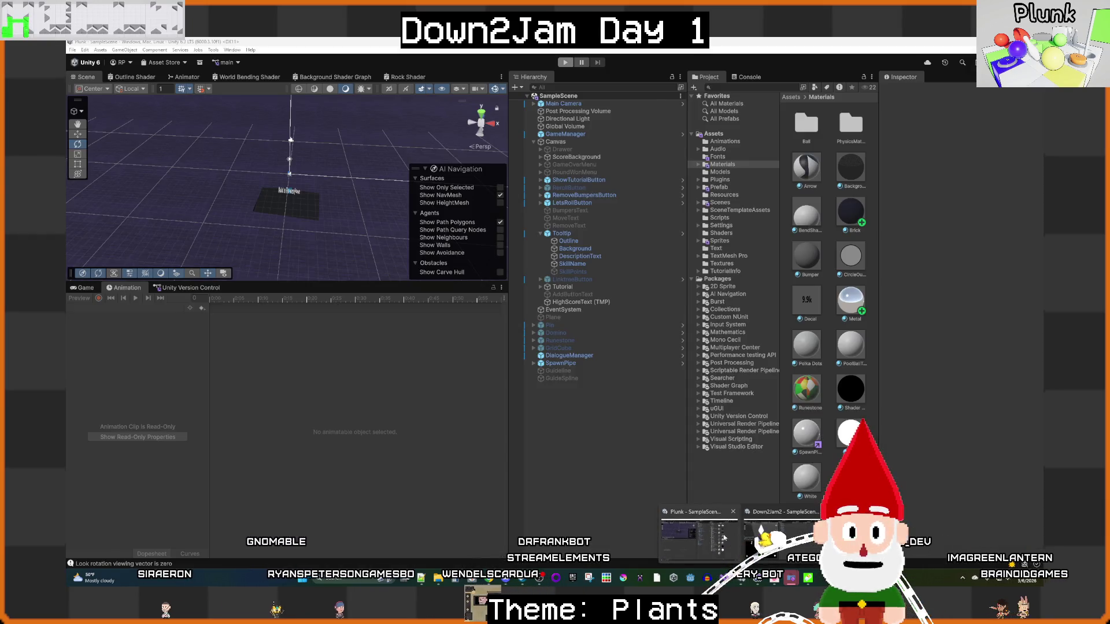
pyautogui.click(775, 535)
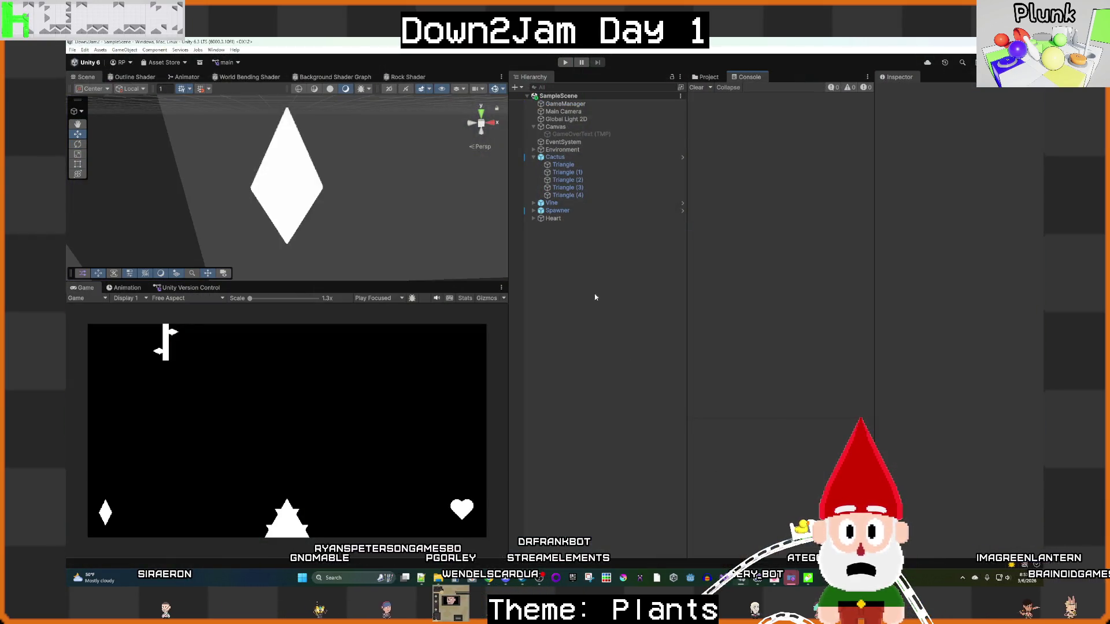
pyautogui.click(569, 159)
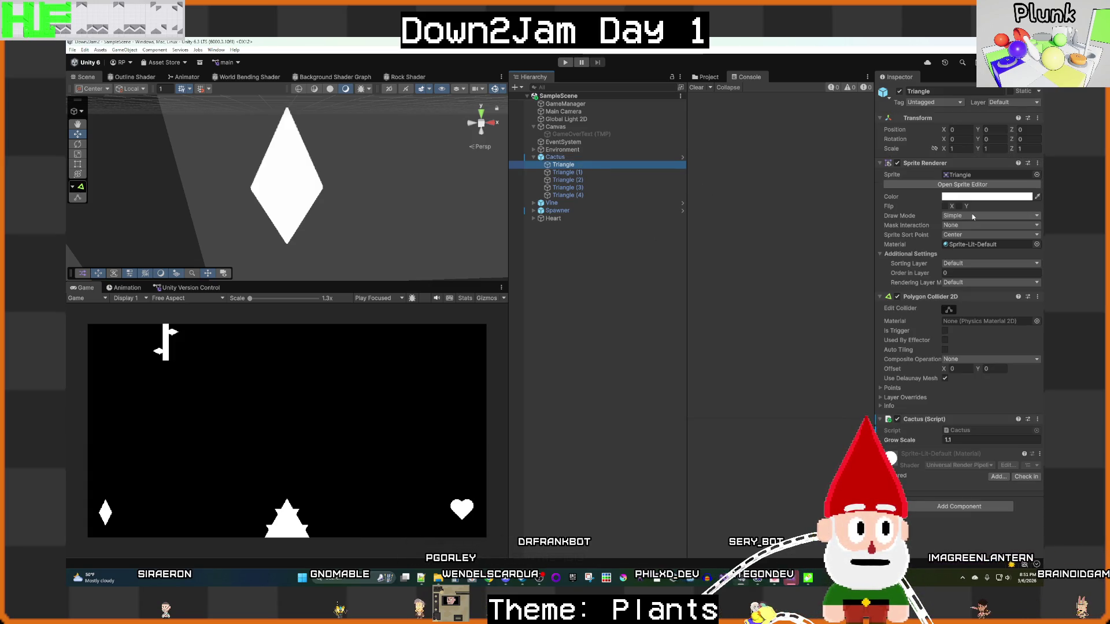
pyautogui.click(584, 173)
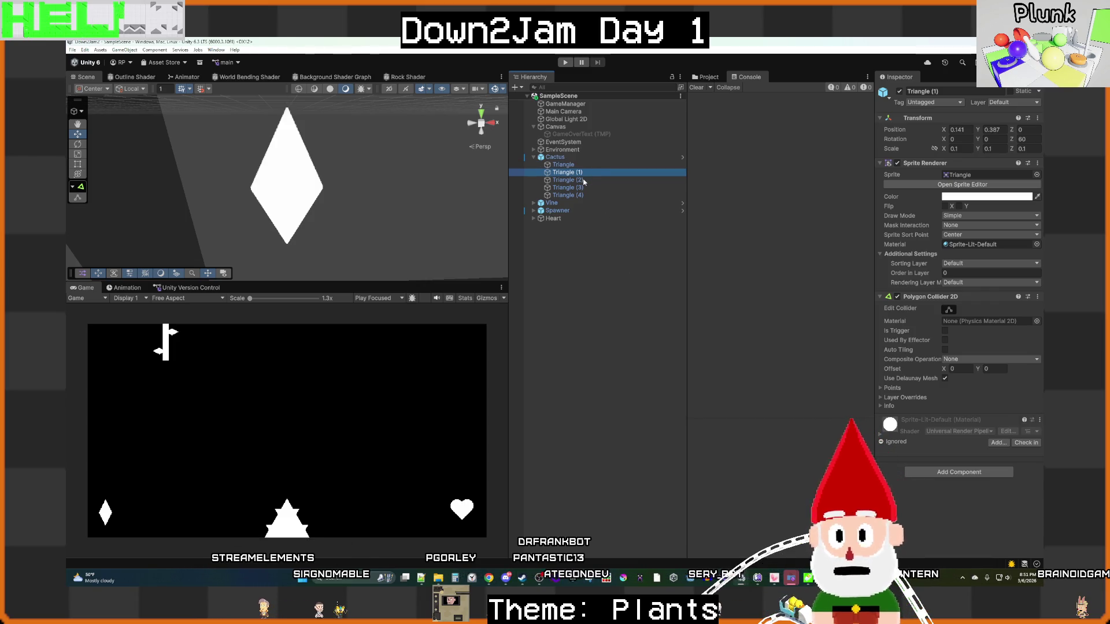
pyautogui.keyDown('shift'); pyautogui.click(582, 181); pyautogui.keyUp('shift')
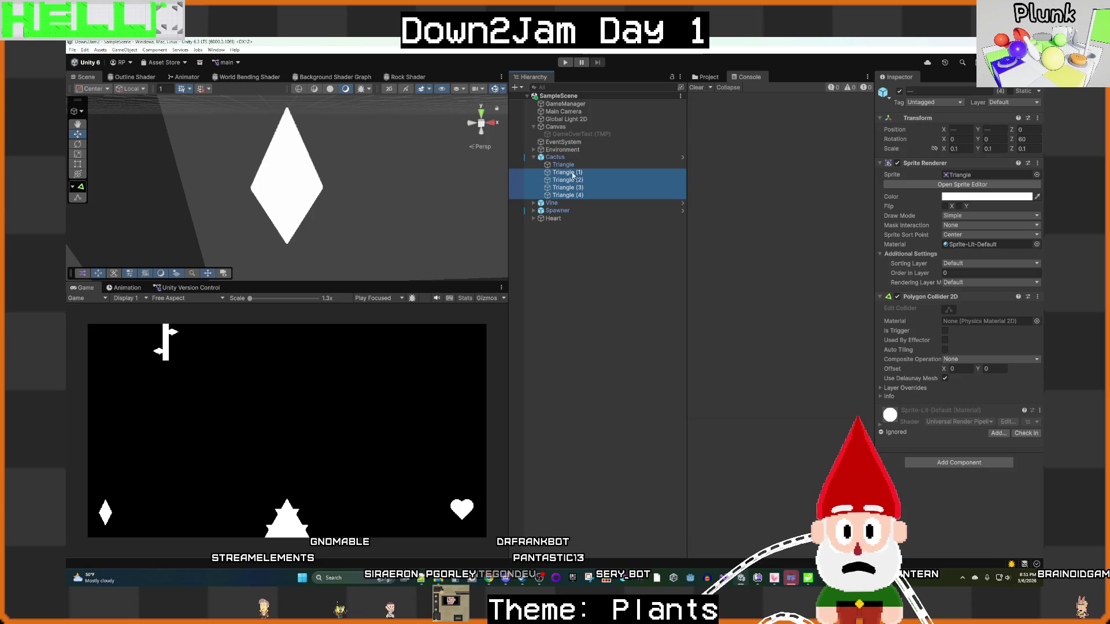
pyautogui.moveTo(567, 168); pyautogui.dragTo(567, 167)
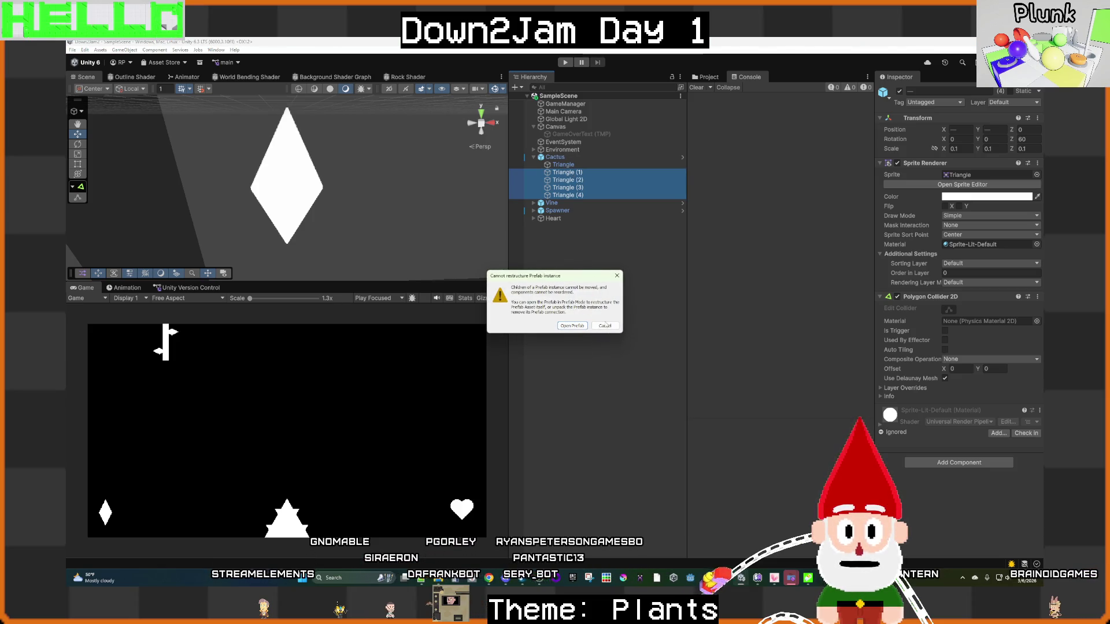
pyautogui.click(605, 326)
# Step: In the Cactus prefab from Assets/Prefabs, make Triangle (1)–(4) children of Triangle, then exit Prefab Mode
pyautogui.click(706, 80)
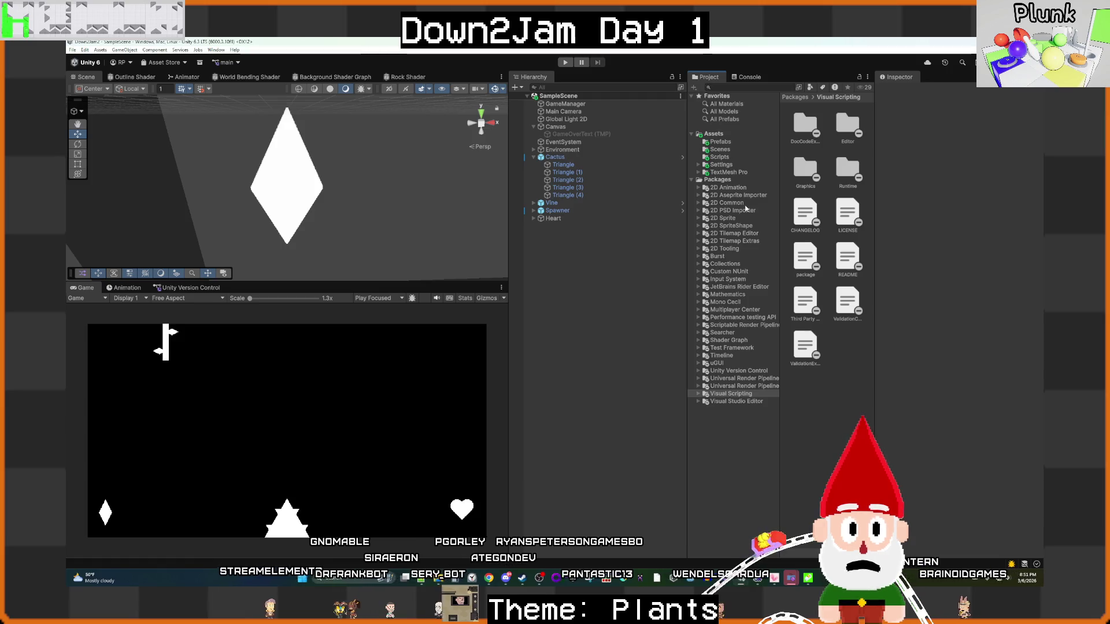
pyautogui.doubleClick(802, 123)
pyautogui.doubleClick(805, 123)
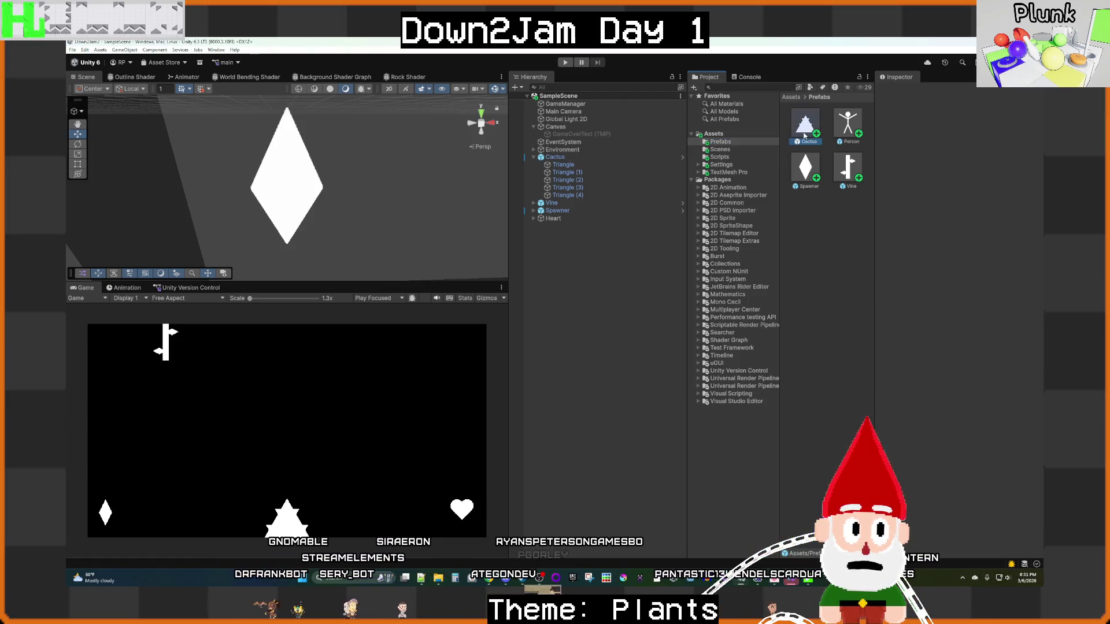
pyautogui.click(571, 124)
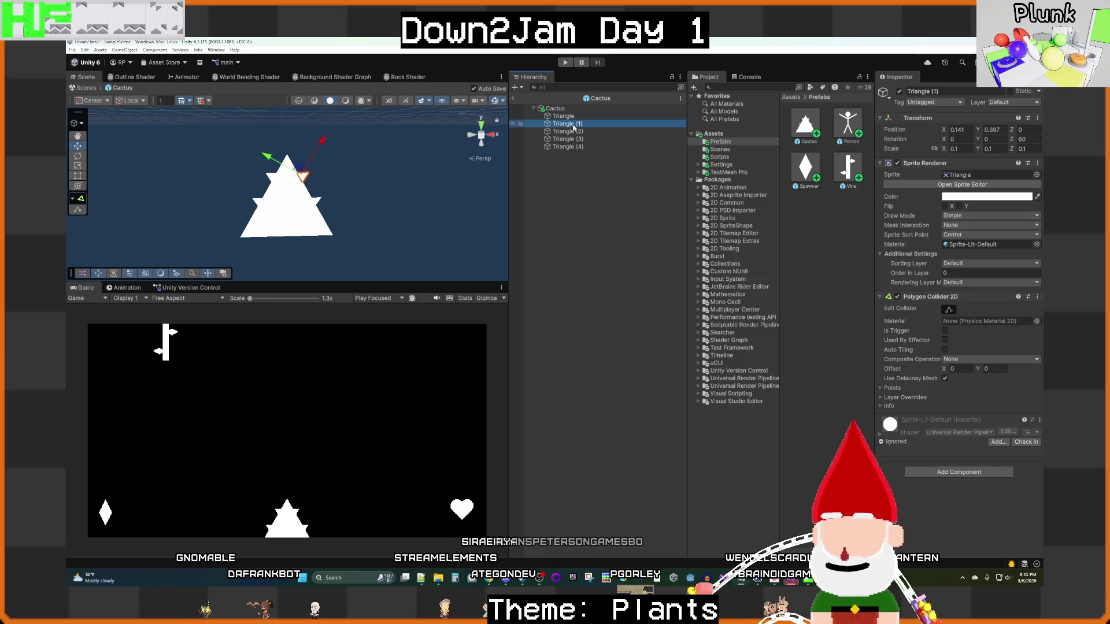
pyautogui.keyDown('shift'); pyautogui.click(568, 138); pyautogui.keyUp('shift')
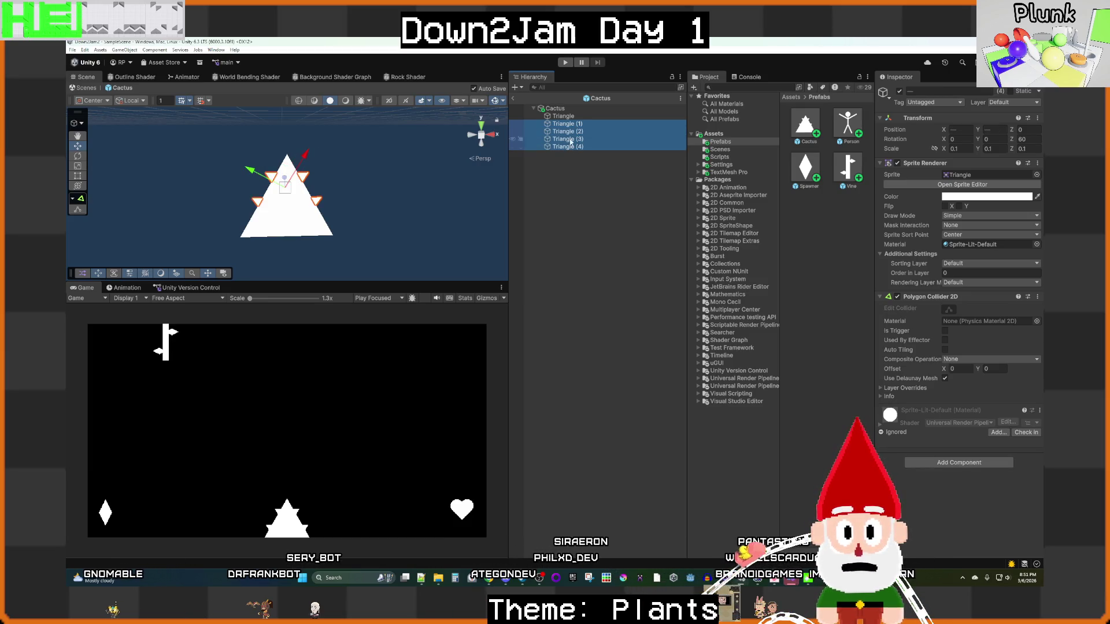
pyautogui.moveTo(565, 120); pyautogui.dragTo(566, 118)
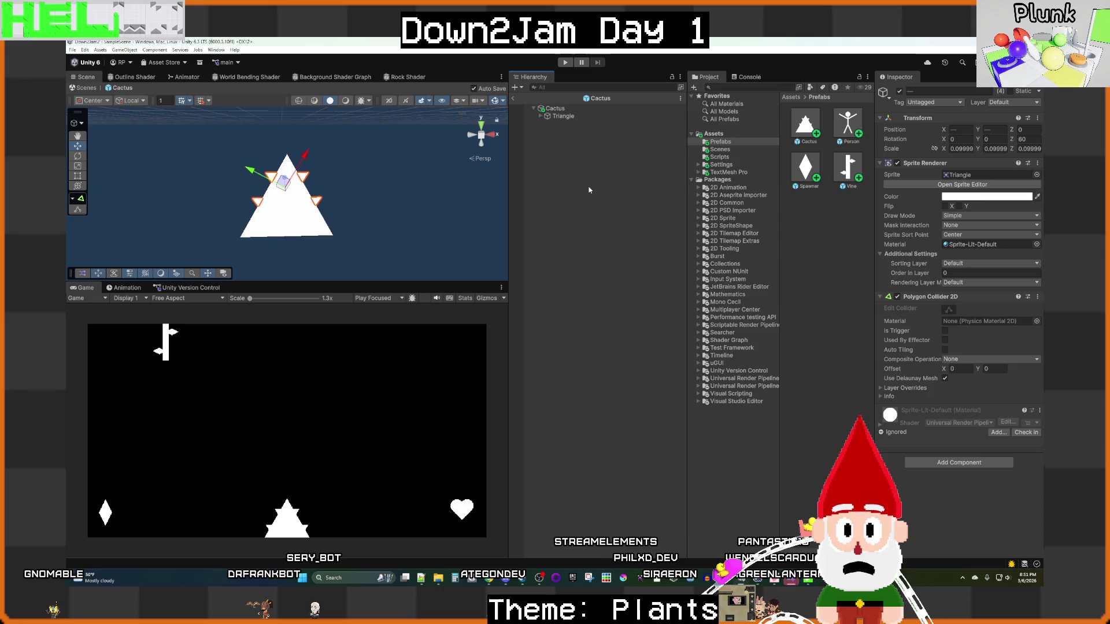
pyautogui.click(563, 118)
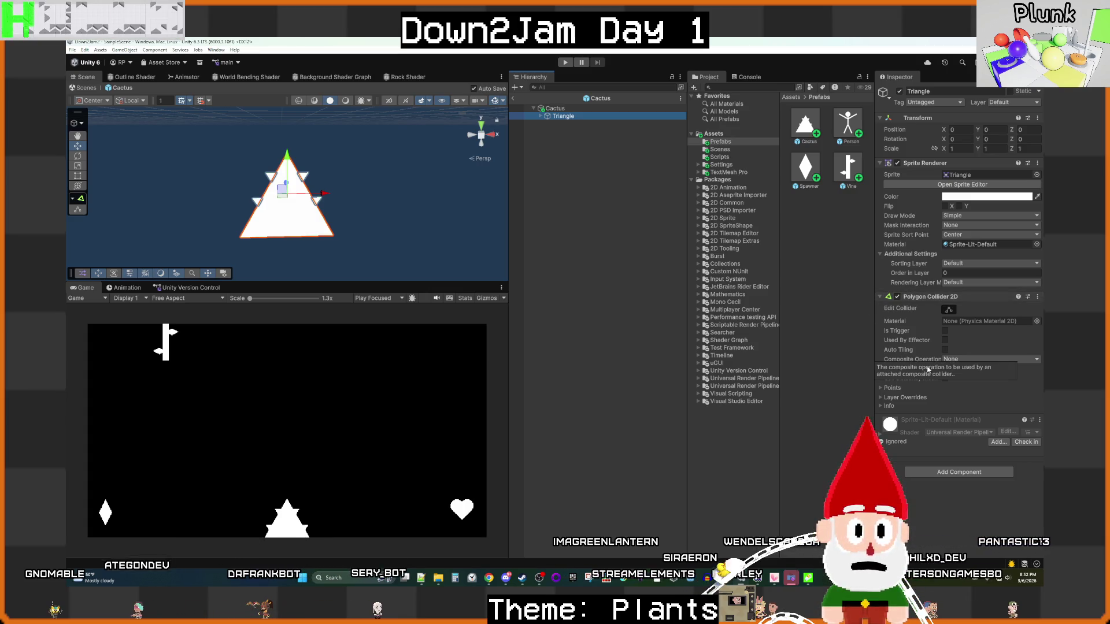
pyautogui.click(956, 472)
pyautogui.click(612, 286)
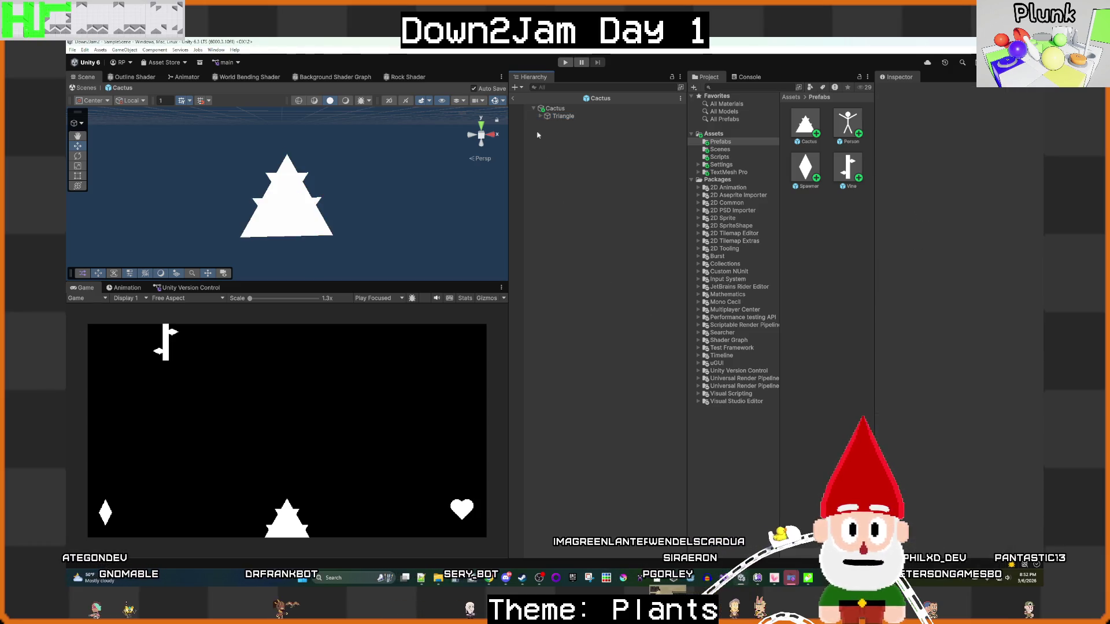
pyautogui.click(515, 99)
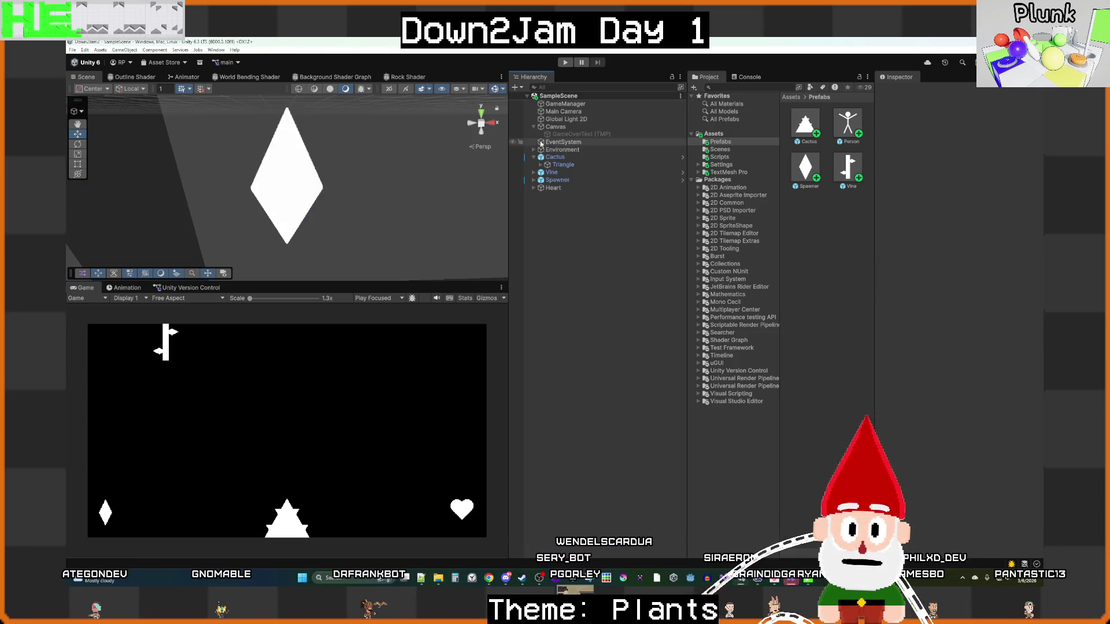
# Step: Apply all of the Cactus instance's overrides to the Cactus prefab
pyautogui.click(554, 158)
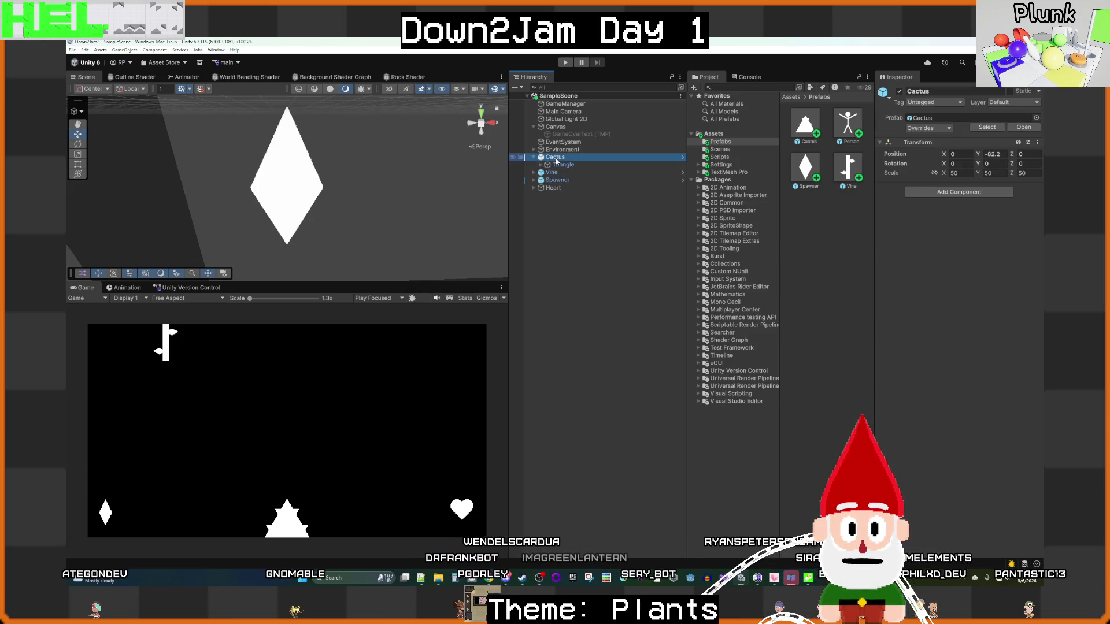
pyautogui.click(562, 165)
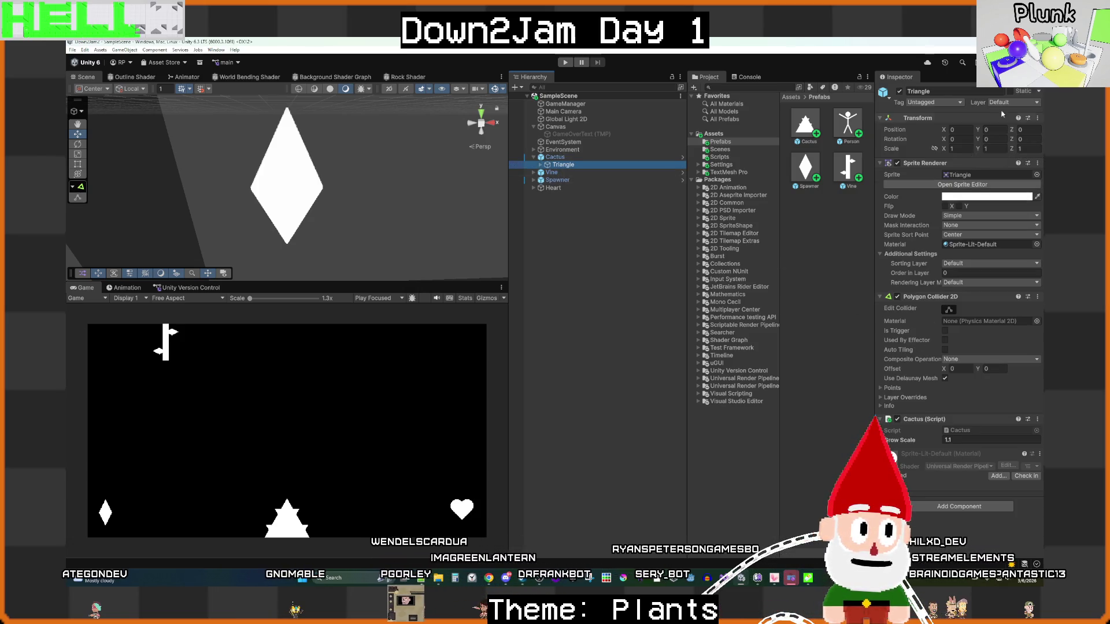
pyautogui.click(555, 157)
pyautogui.click(932, 103)
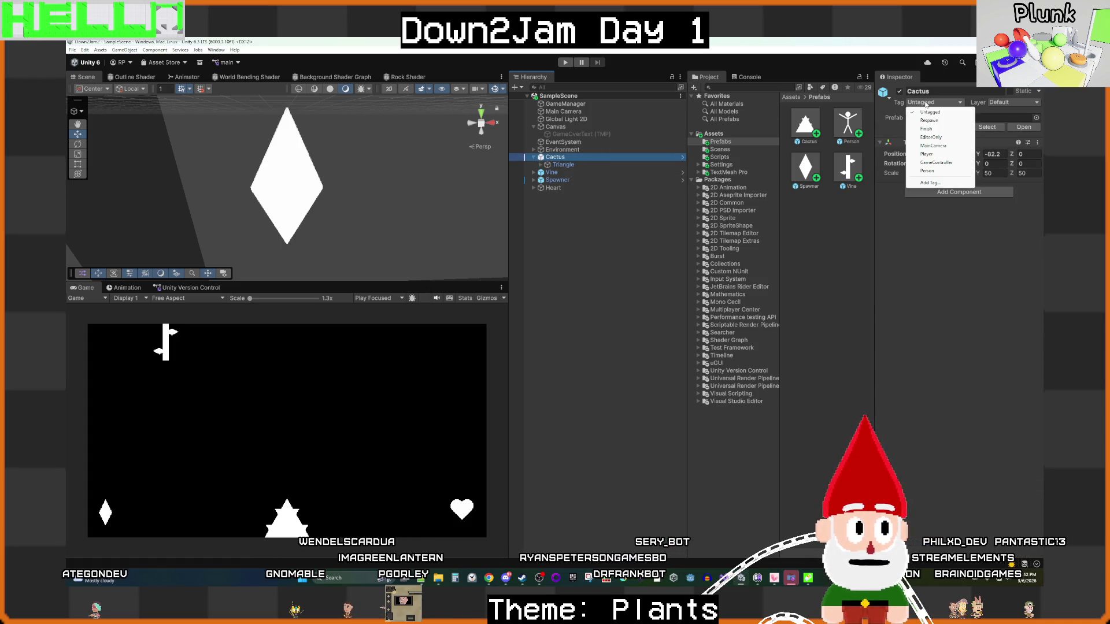
pyautogui.click(902, 170)
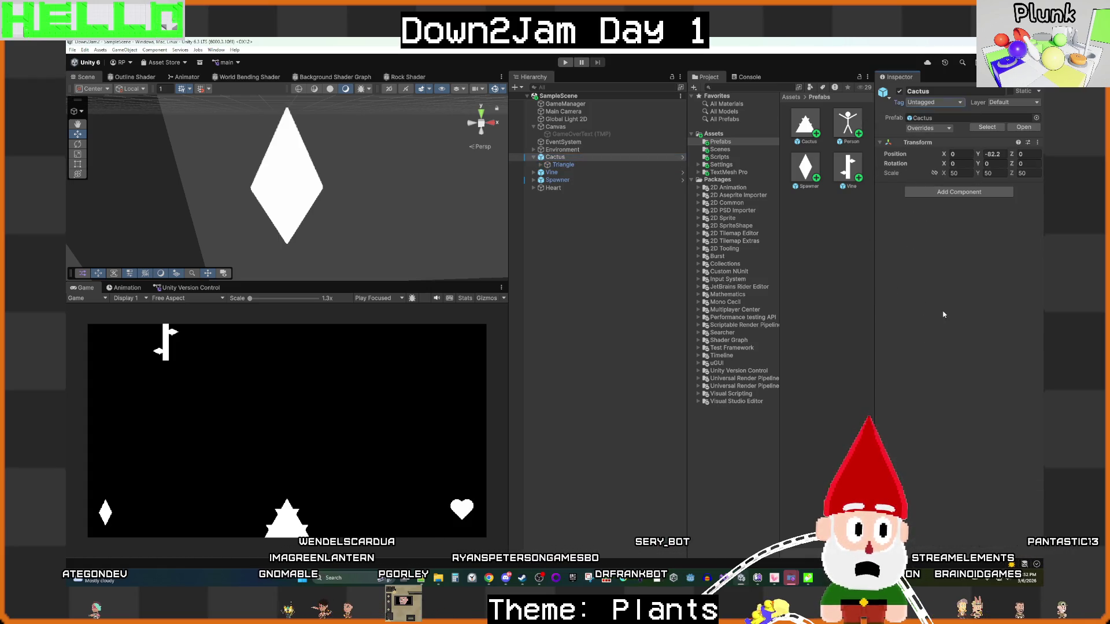
pyautogui.click(562, 165)
pyautogui.press('Up')
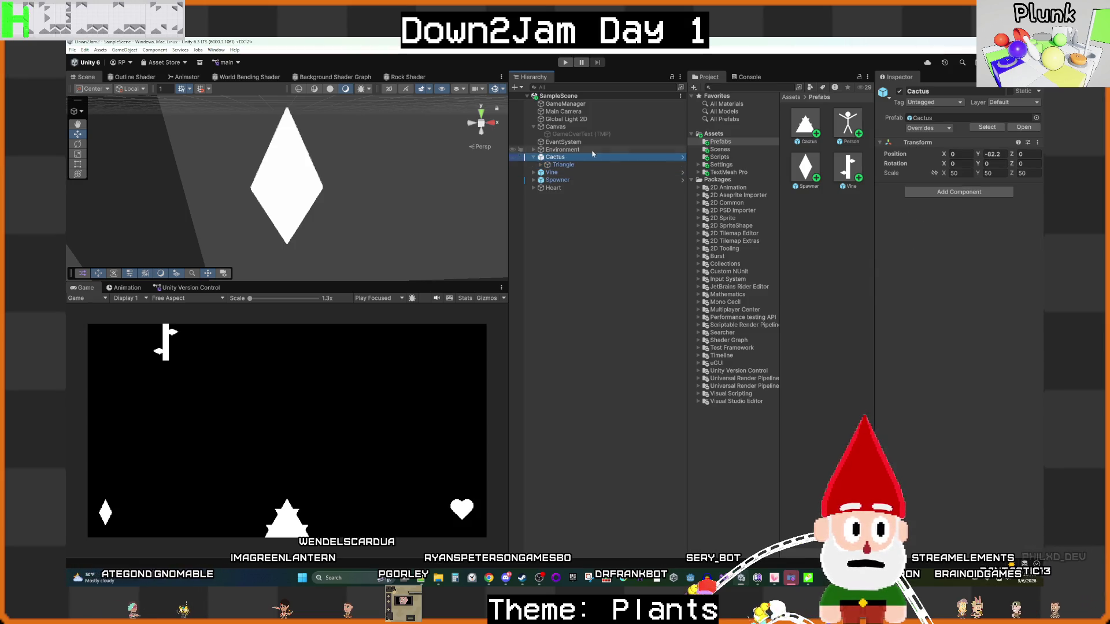
pyautogui.click(928, 128)
pyautogui.click(1010, 195)
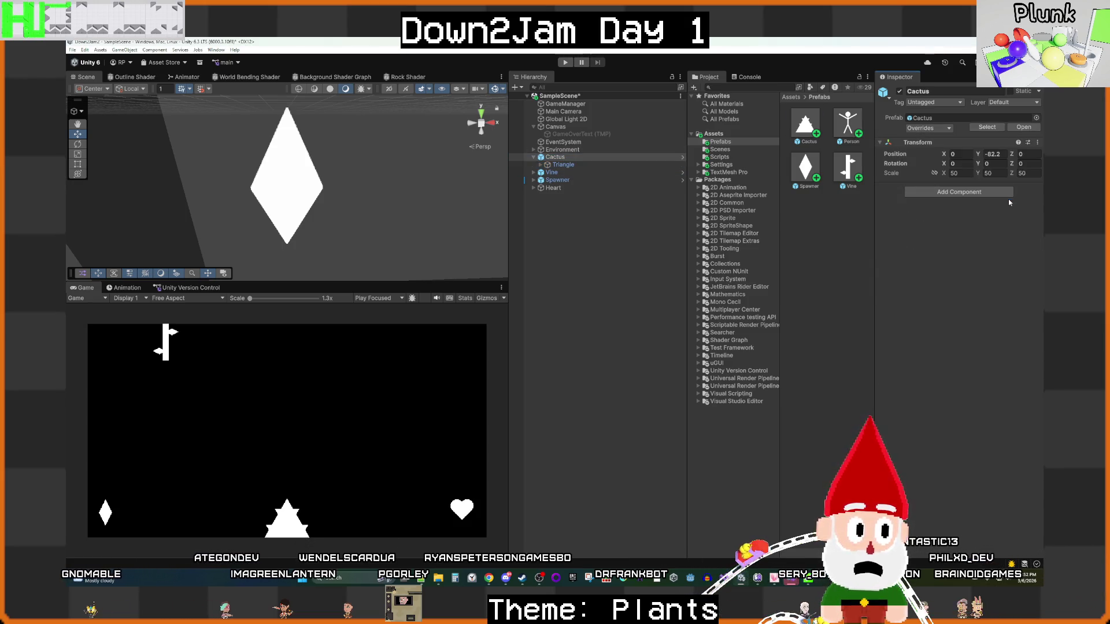
# Step: Retype the scene Triangle's Grow Scale from 1.1 toward 1.000
pyautogui.click(563, 165)
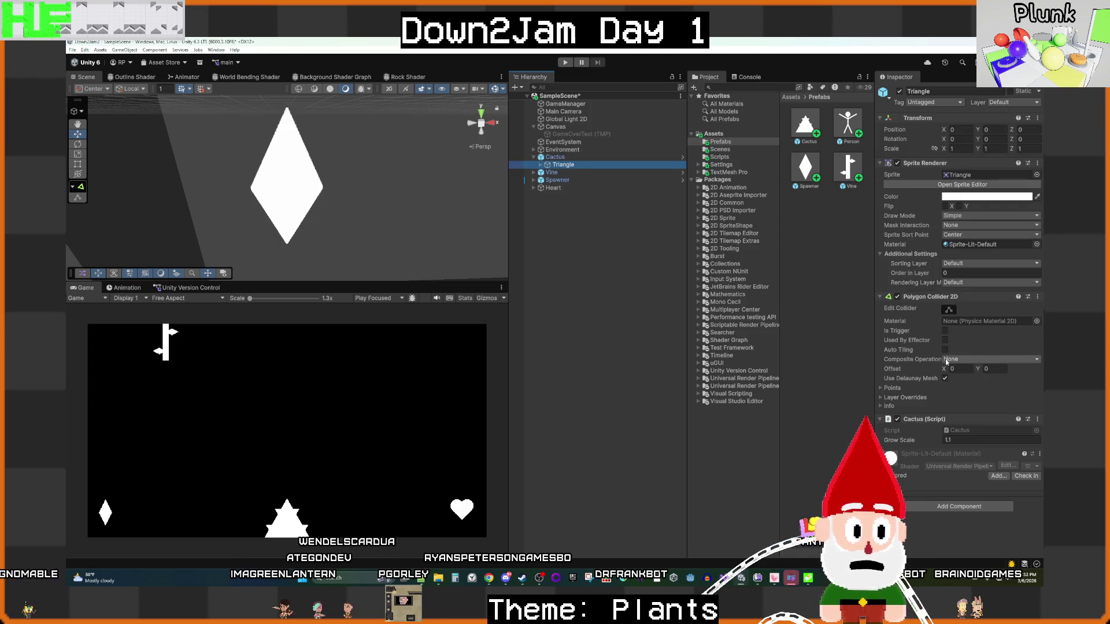
pyautogui.click(966, 440)
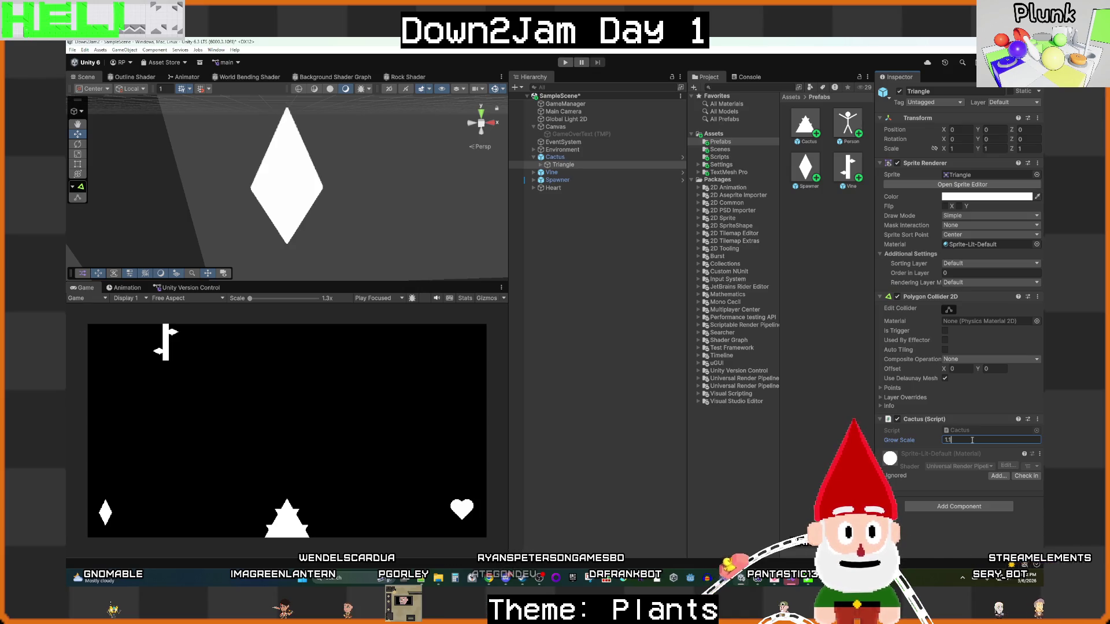
pyautogui.press('BackSpace')
pyautogui.press('BackSpace')
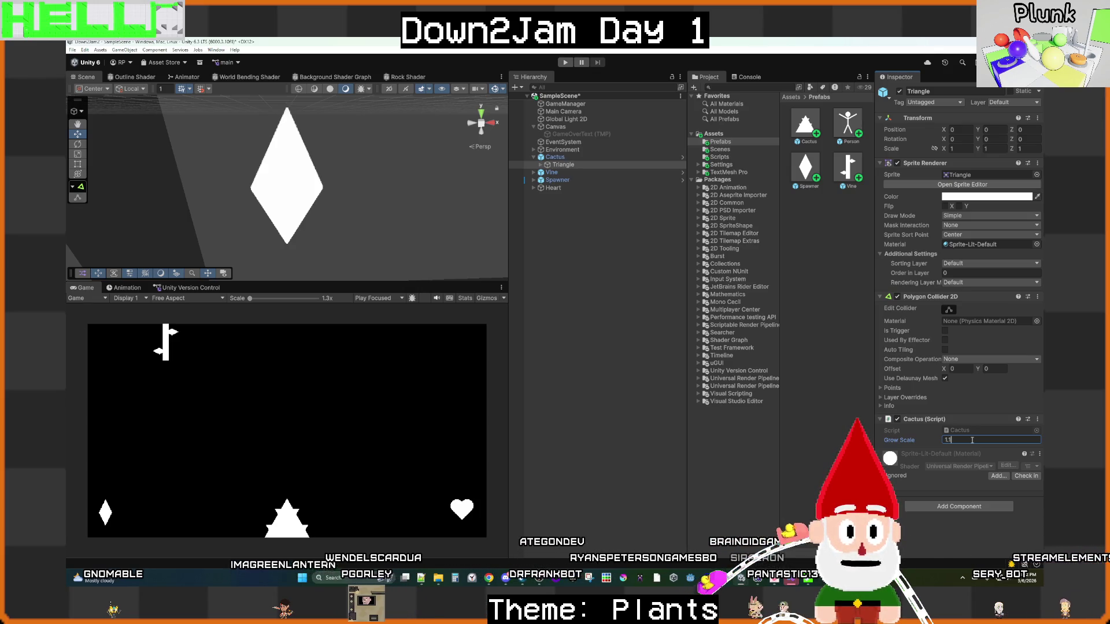
pyautogui.write('.1')
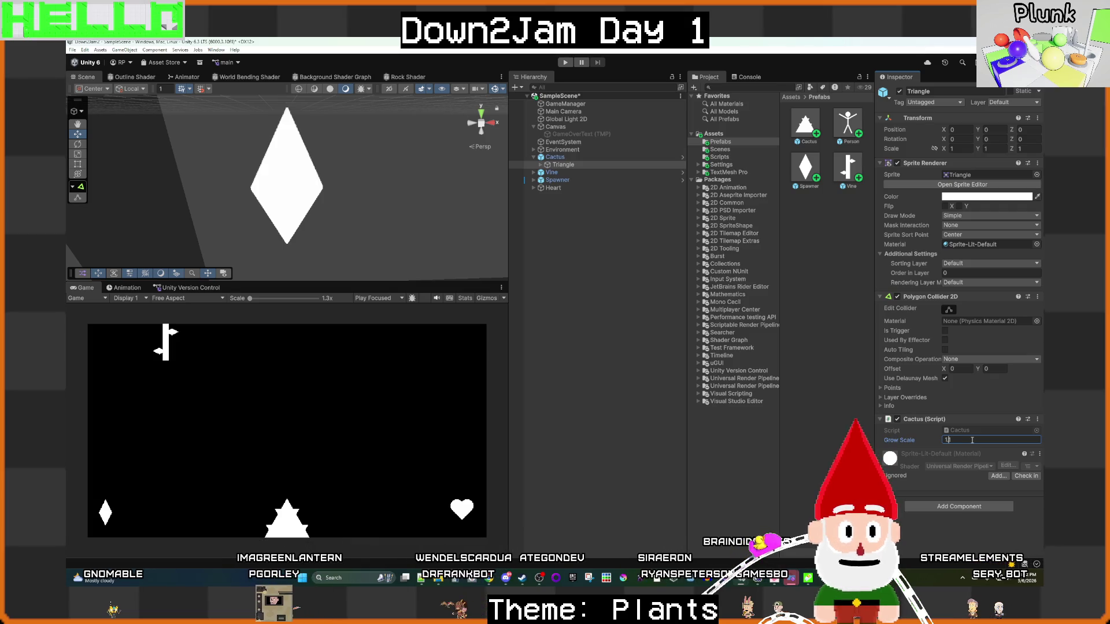
pyautogui.press('BackSpace')
pyautogui.press('BackSpace')
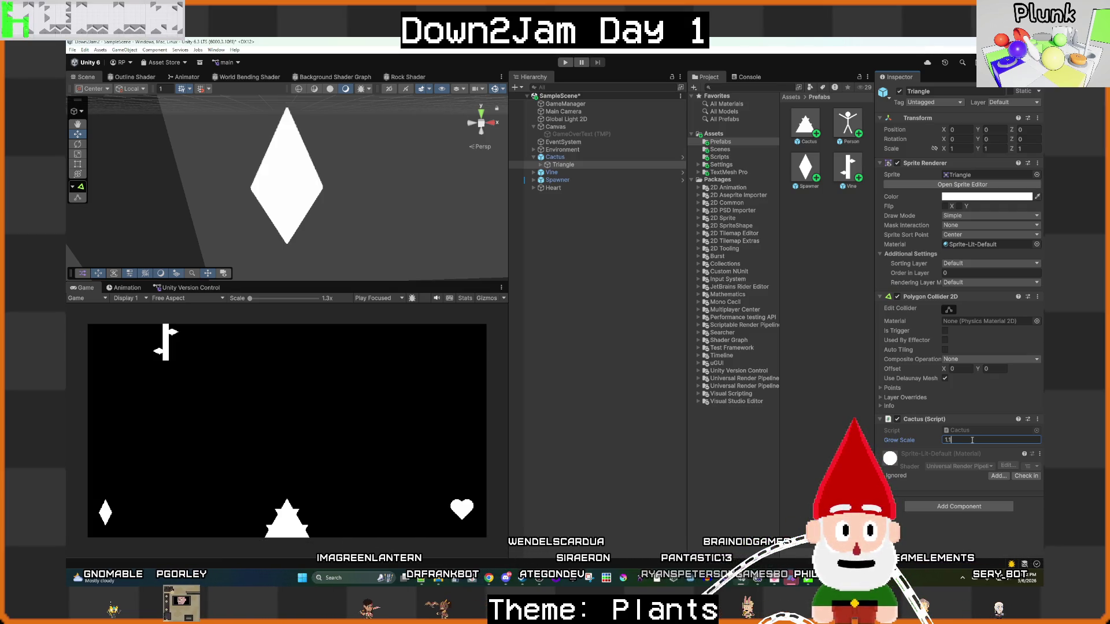
pyautogui.write('.000')
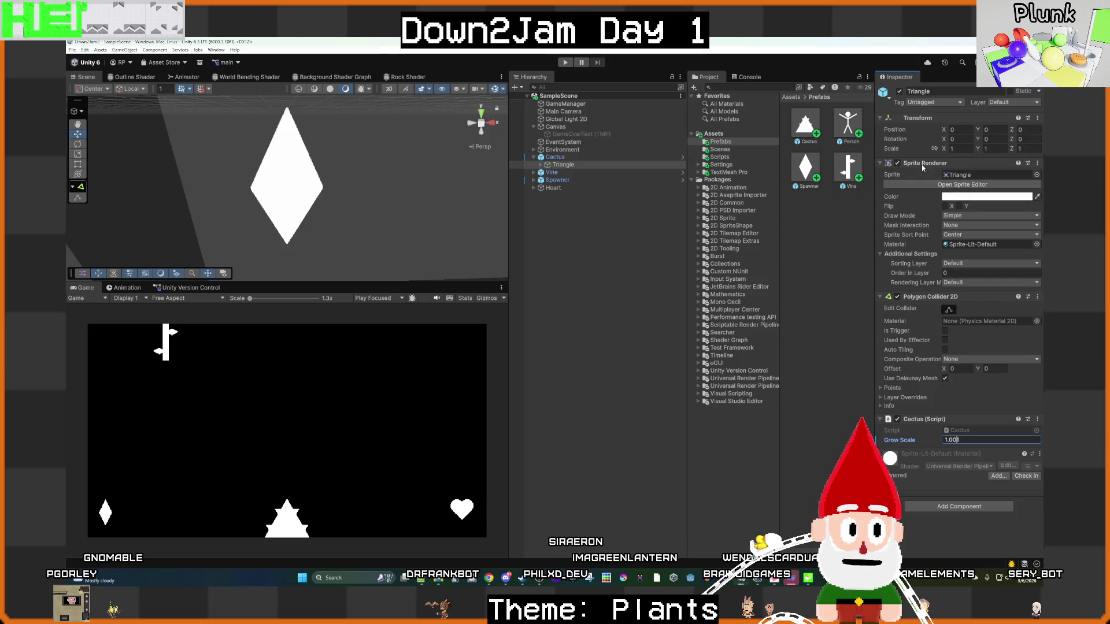
# Step: Set the Cactus prefab Triangle's Grow Scale to 1.00, exit the prefab, and start a test run
pyautogui.doubleClick(805, 134)
pyautogui.click(563, 117)
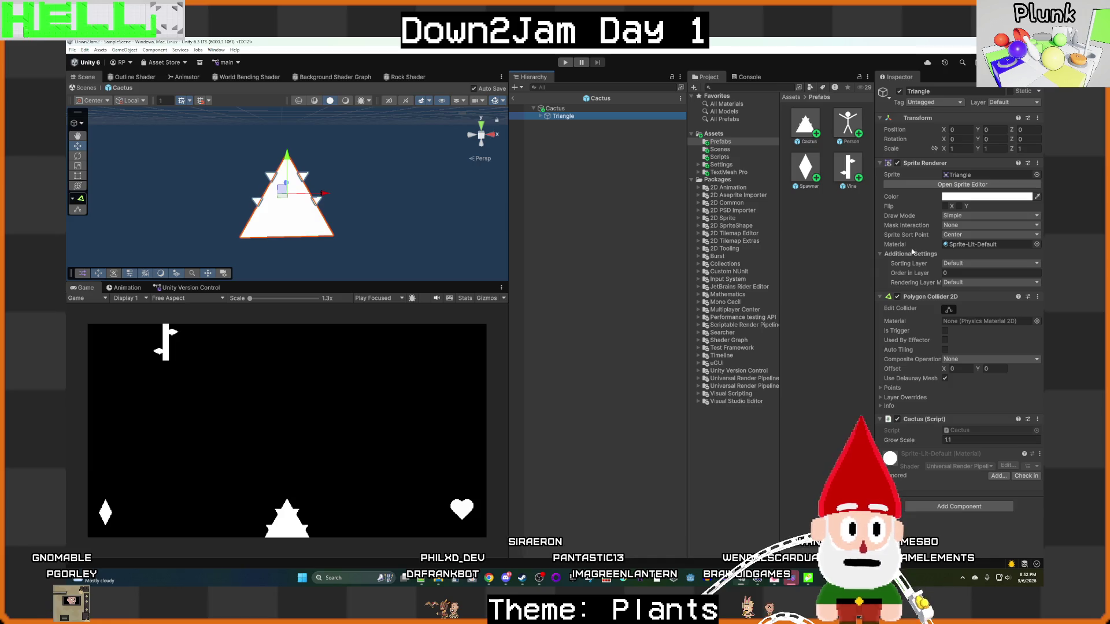
pyautogui.write('1.00')
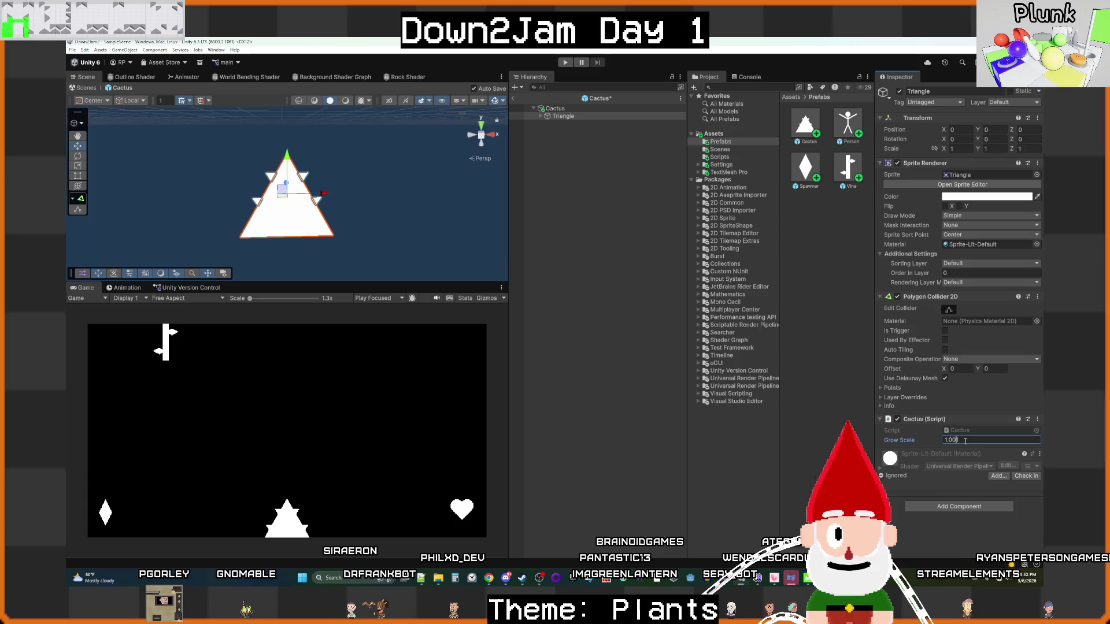
pyautogui.click(634, 293)
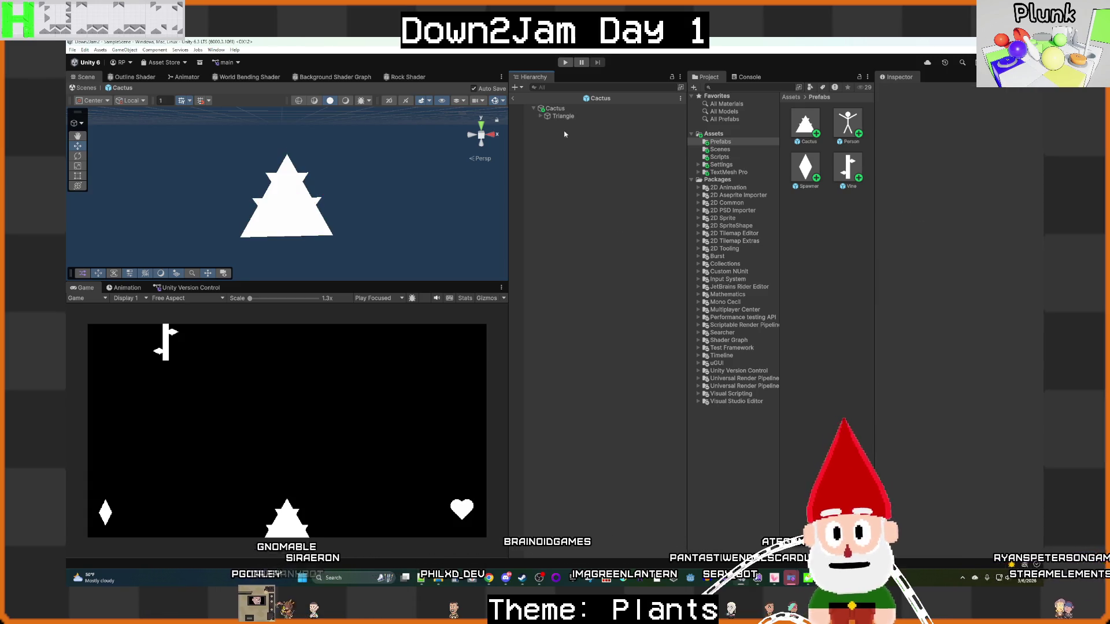
pyautogui.click(513, 99)
pyautogui.click(565, 62)
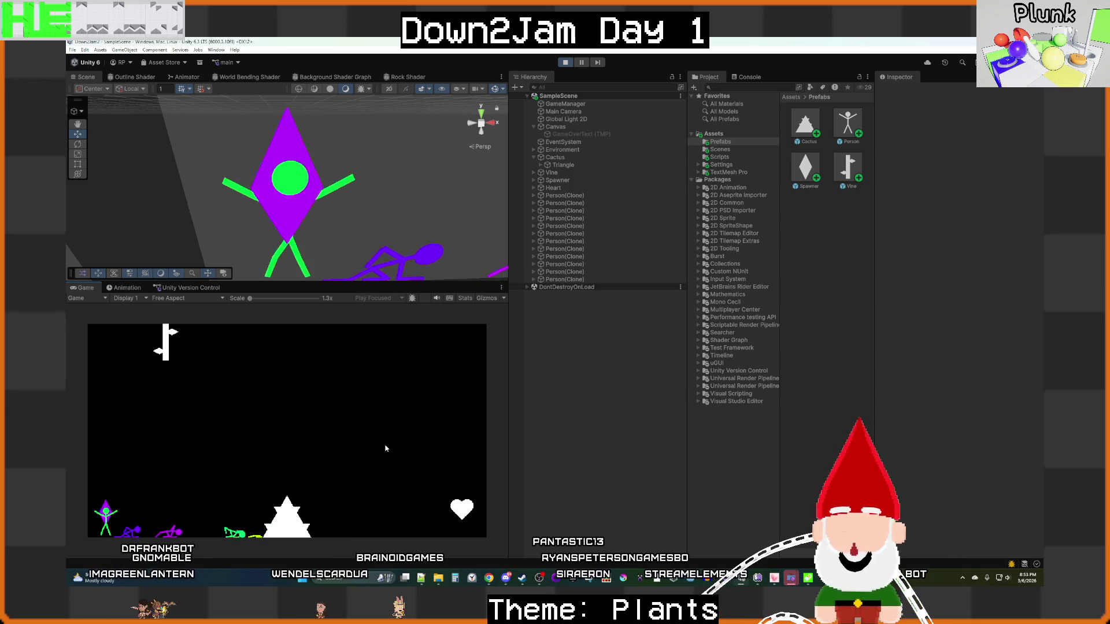
pyautogui.moveTo(428, 225)
pyautogui.mouseDown()
pyautogui.moveTo(236, 193)
pyautogui.moveTo(367, 208)
pyautogui.moveTo(184, 210)
pyautogui.moveTo(321, 214)
pyautogui.mouseUp()
pyautogui.scroll(5, 321, 214)
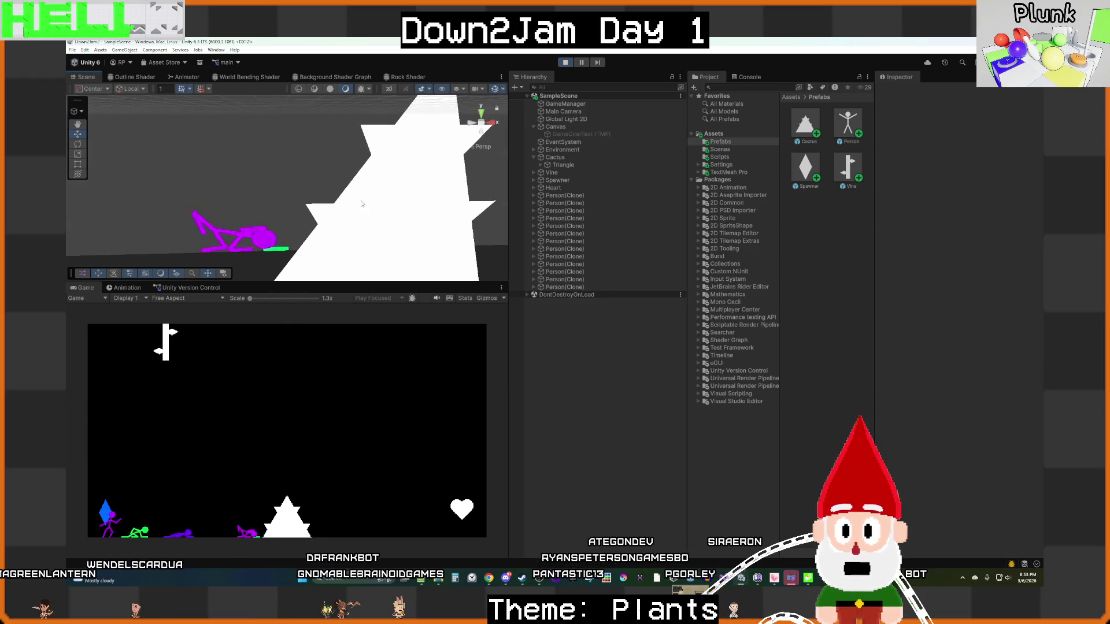
pyautogui.scroll(5, 412, 218)
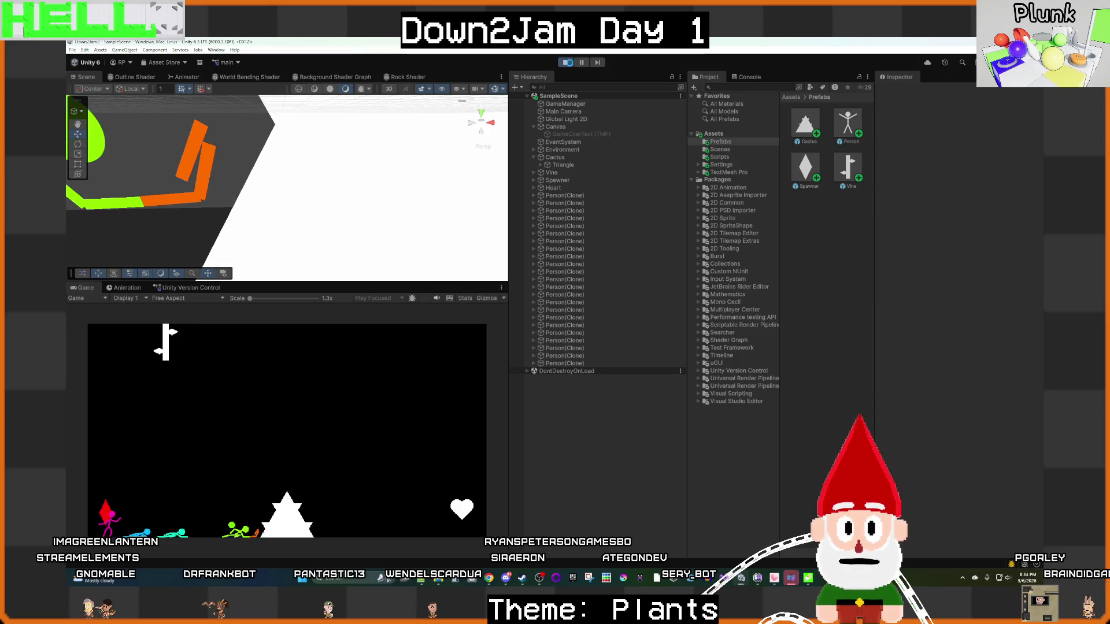
pyautogui.hotkey('ctrl', 'p')
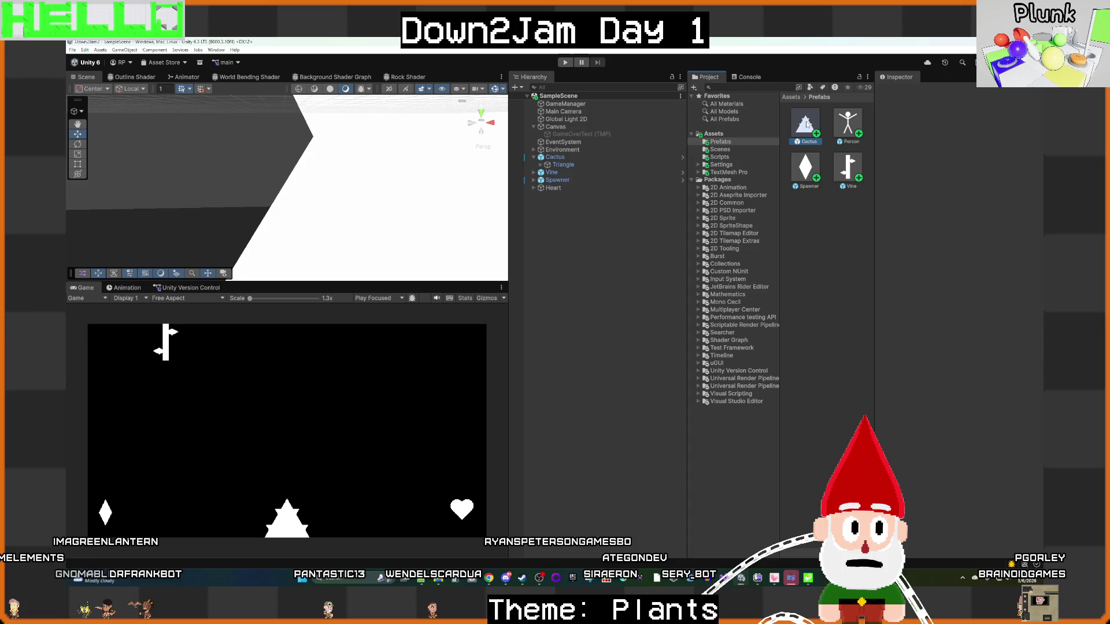
# Step: Set the Cactus prefab Triangle's Grow Scale to 1.001, return to the scene, and play with Ctrl+P
pyautogui.doubleClick(806, 125)
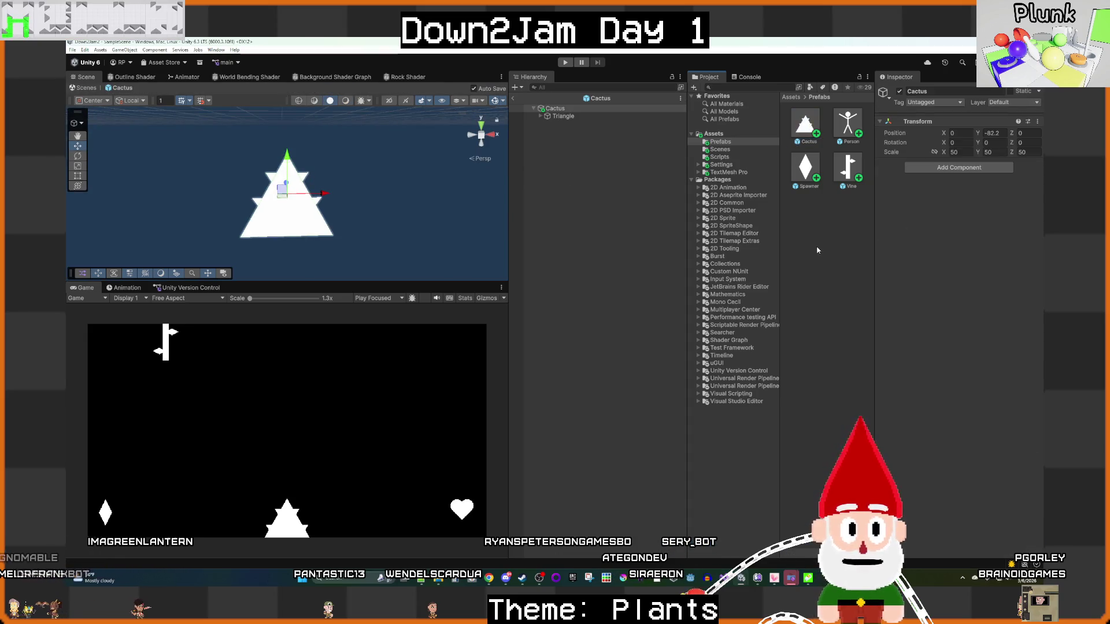
pyautogui.click(579, 118)
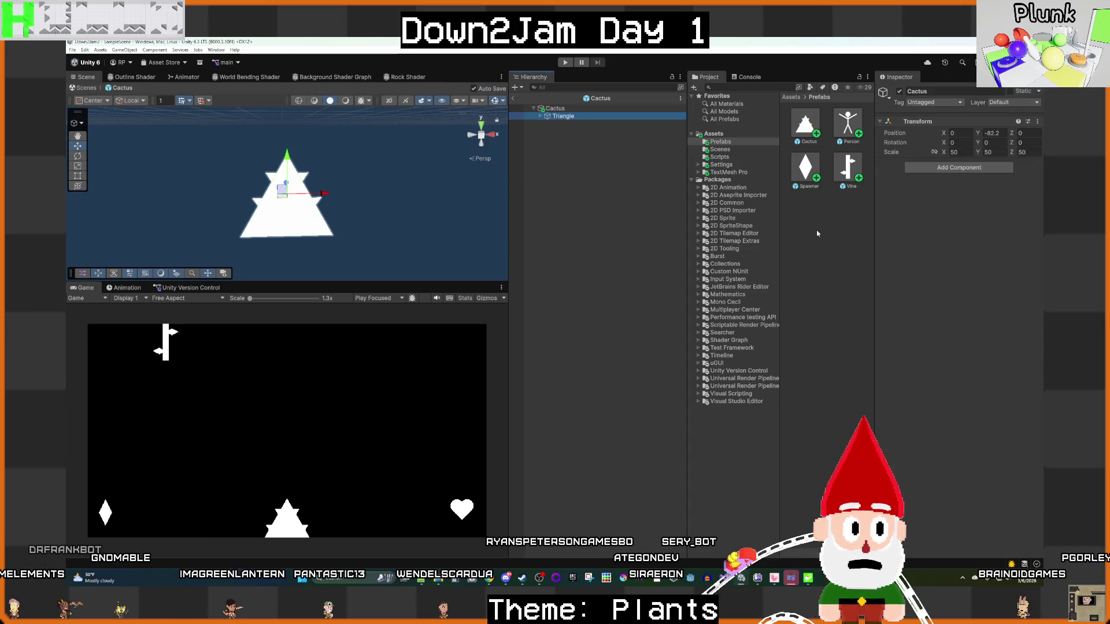
pyautogui.click(951, 440)
pyautogui.write('1.001')
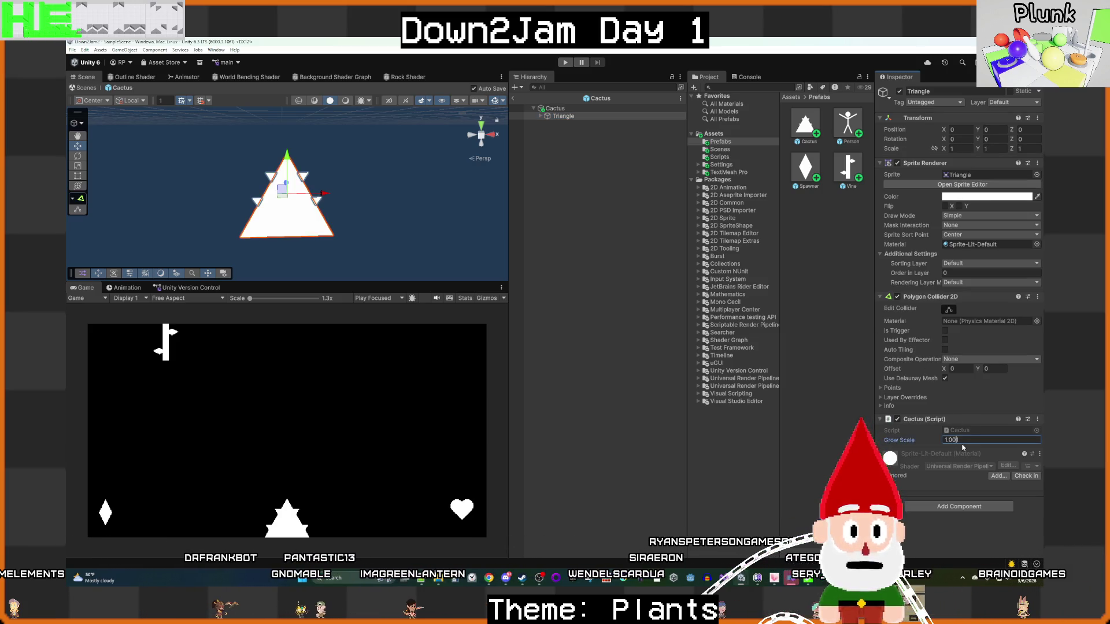
pyautogui.click(584, 260)
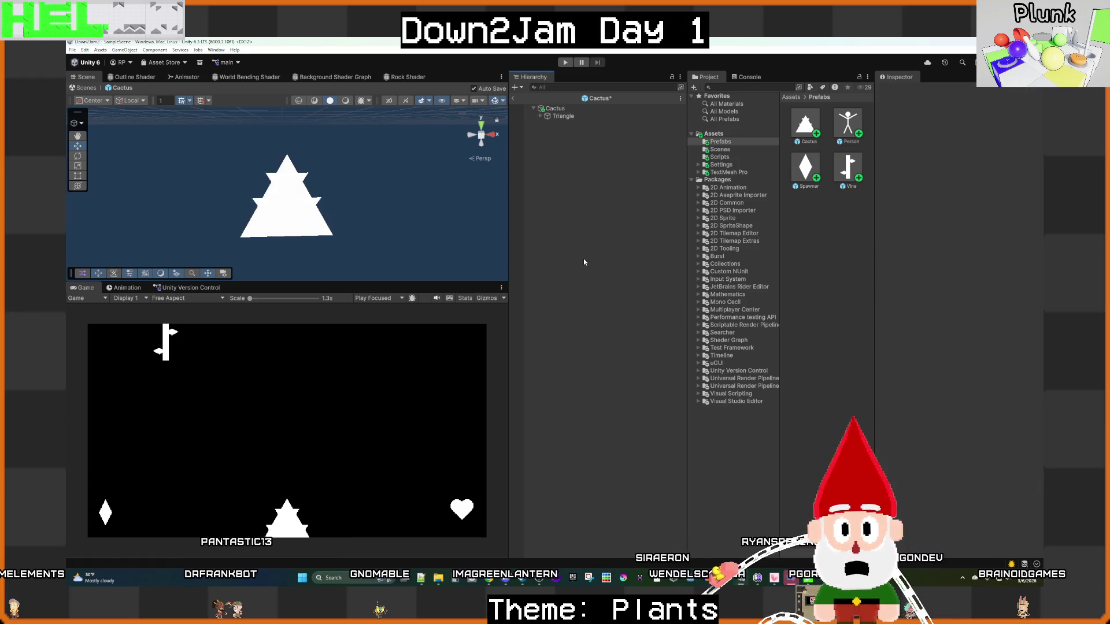
pyautogui.click(512, 99)
pyautogui.hotkey('ctrl', 'p')
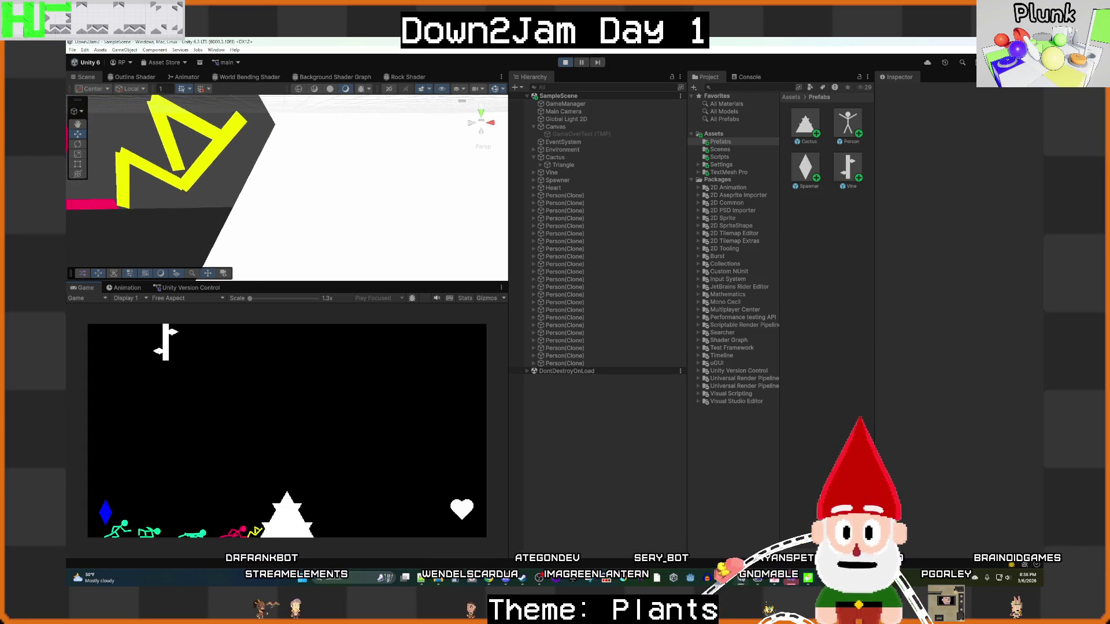
# Step: Stop the test run and save both the scene and the project
pyautogui.click(565, 62)
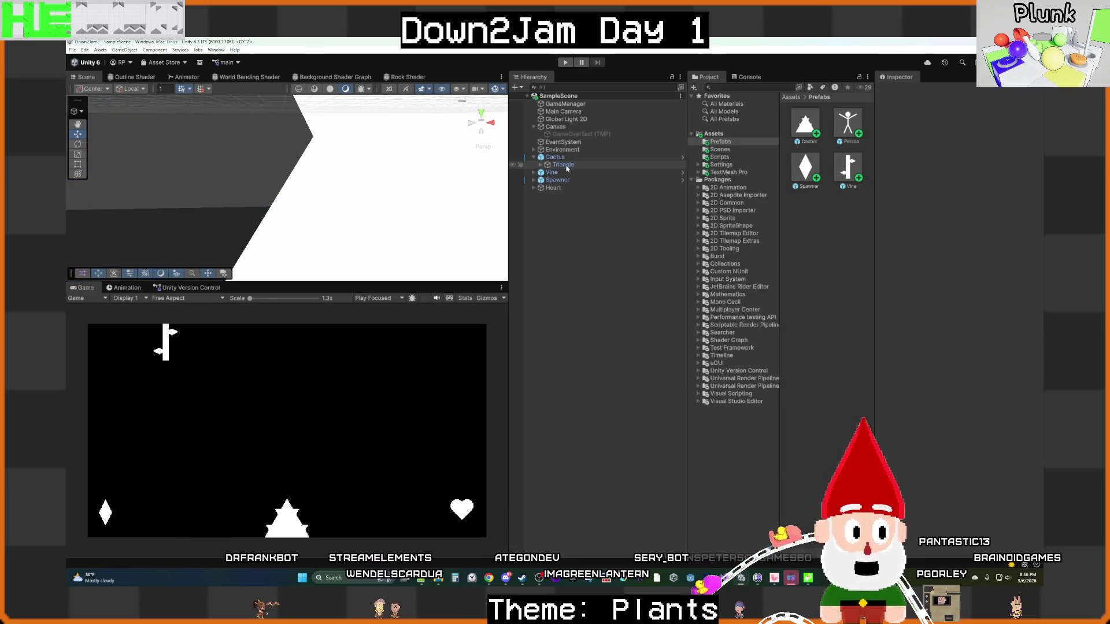
pyautogui.click(73, 51)
pyautogui.click(73, 51)
pyautogui.click(73, 52)
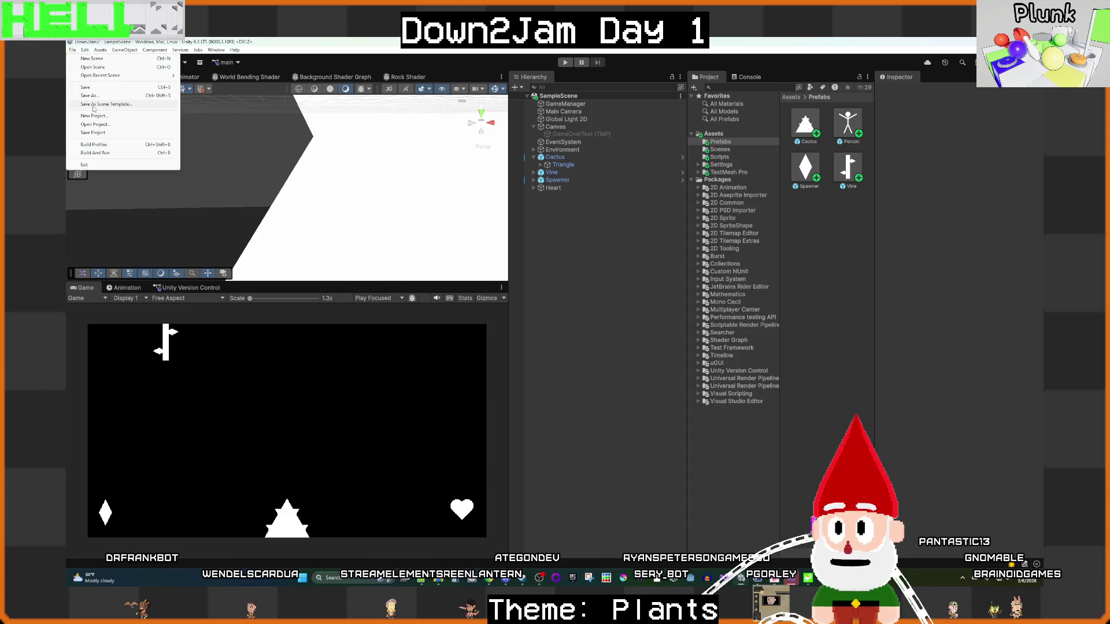
pyautogui.click(91, 87)
pyautogui.click(73, 50)
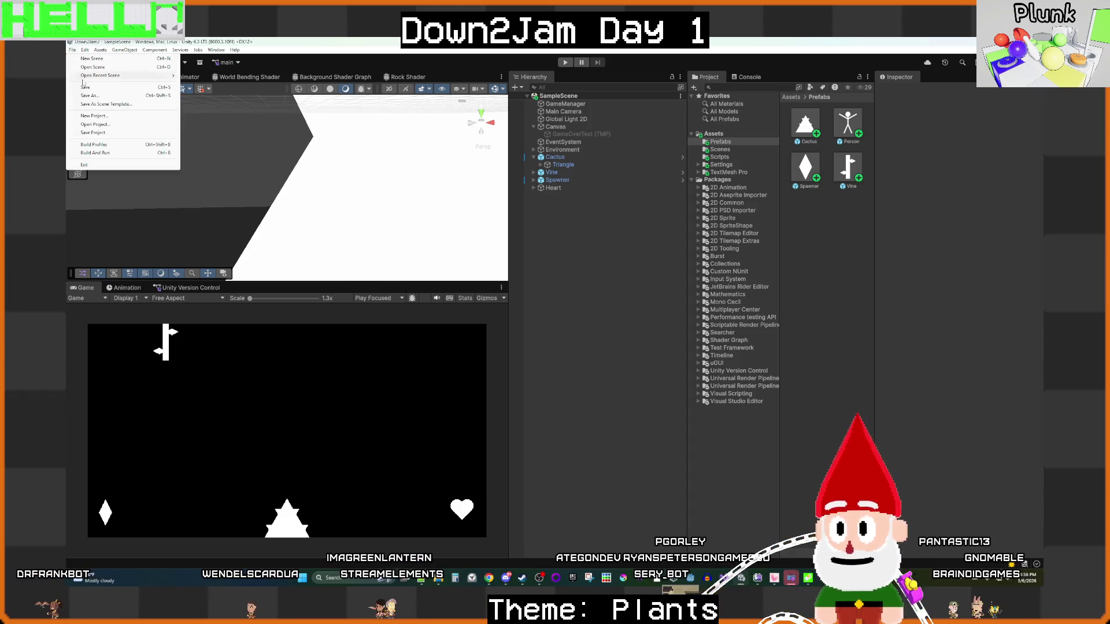
pyautogui.click(93, 133)
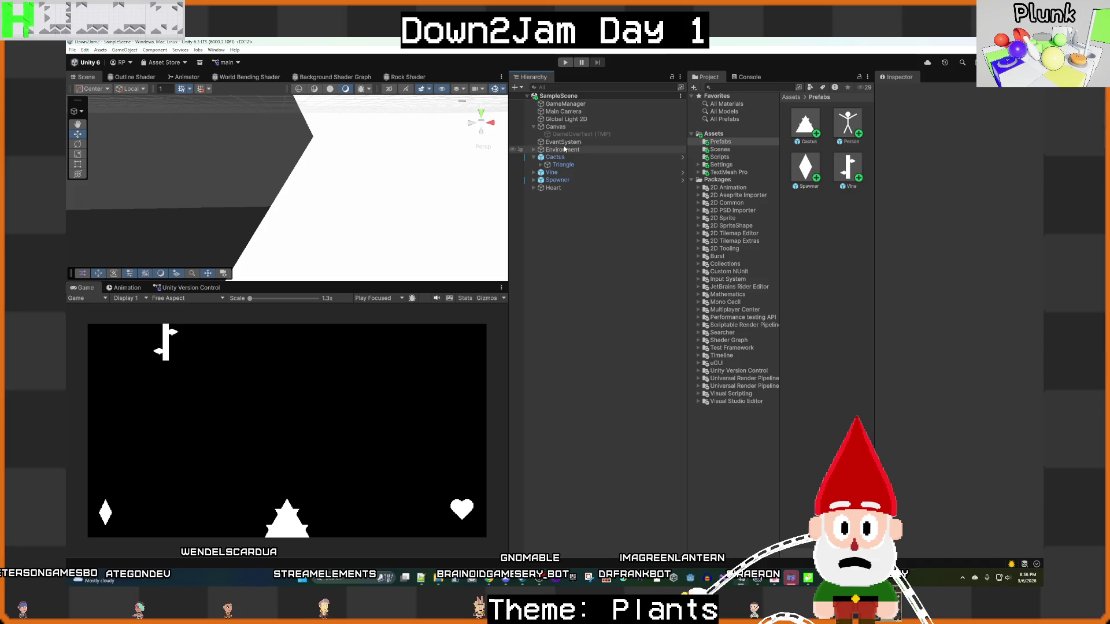
# Step: Select Ground under Environment and set its Transform Scale Y to 1000
pyautogui.click(564, 119)
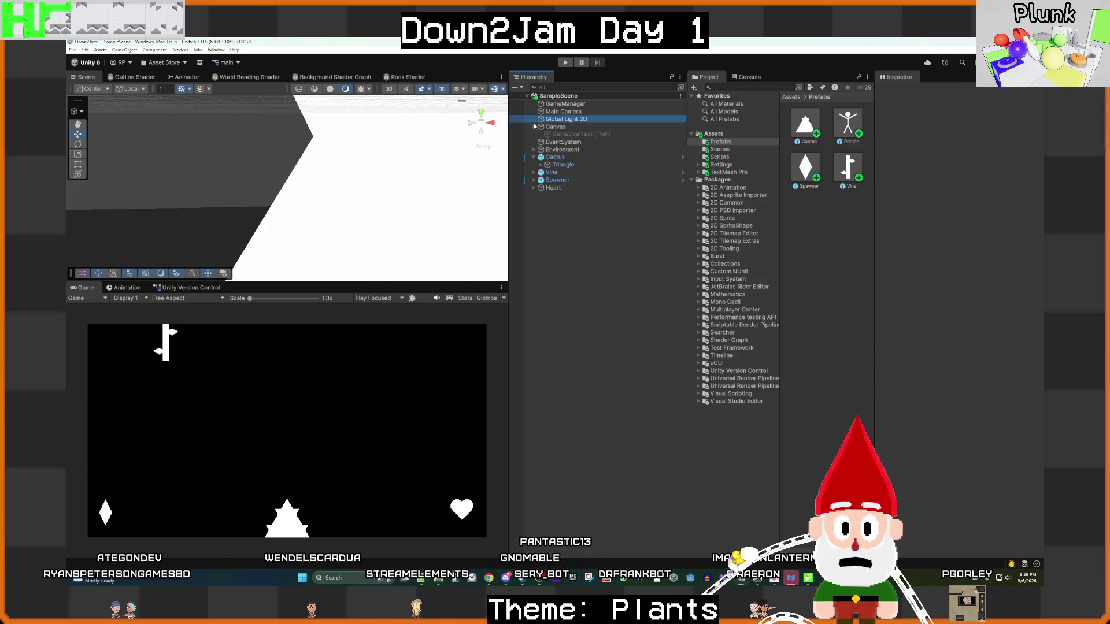
pyautogui.click(534, 127)
pyautogui.click(546, 142)
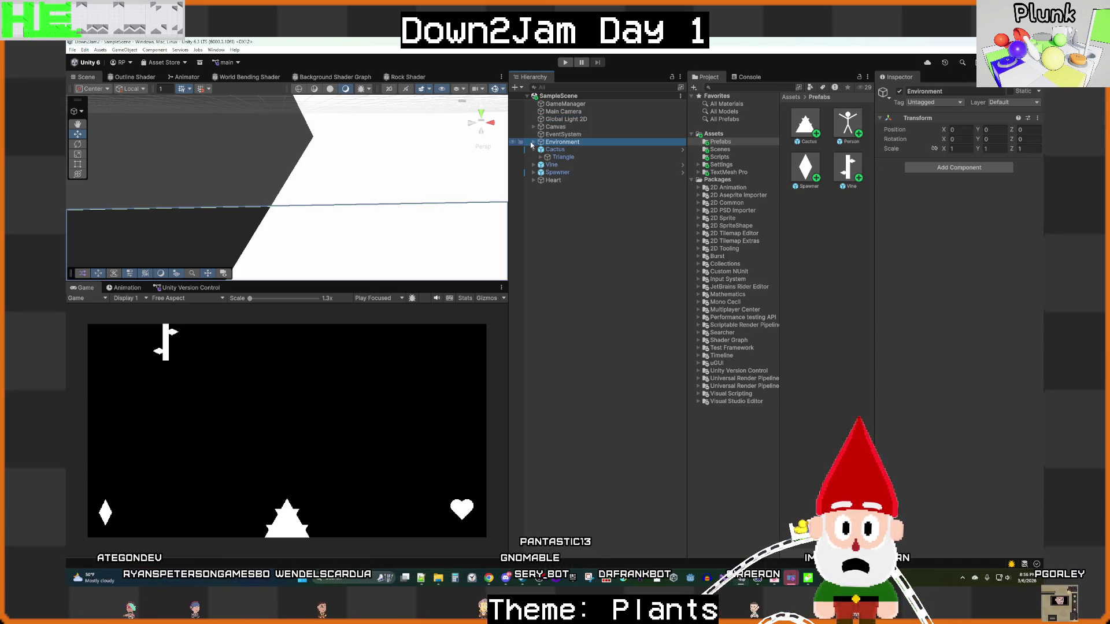
pyautogui.click(534, 142)
pyautogui.click(562, 149)
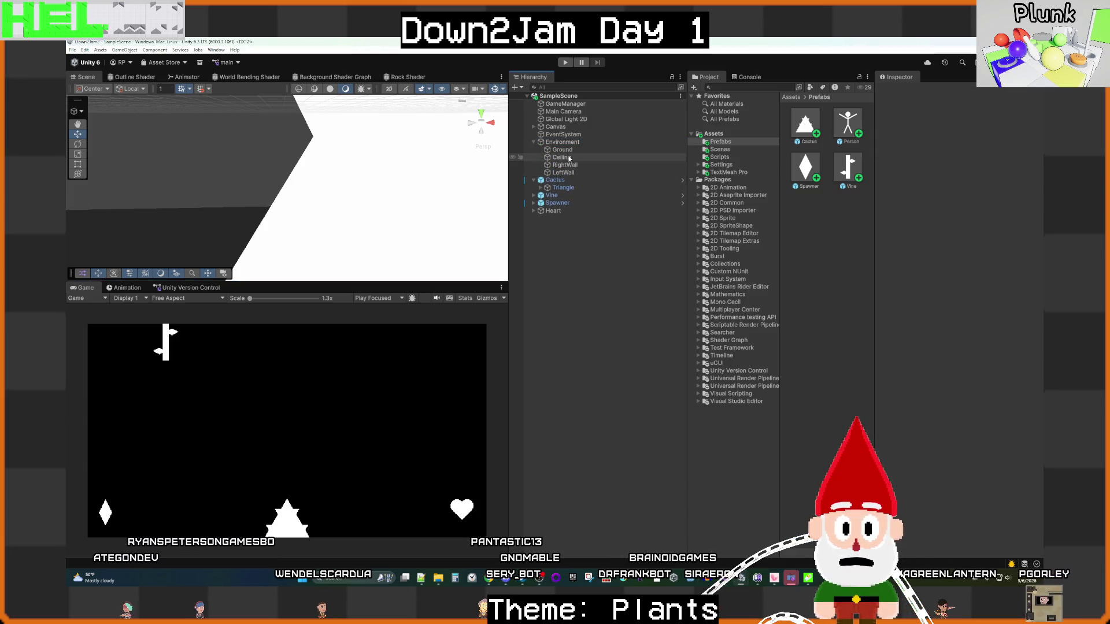
pyautogui.scroll(-3, 365, 253)
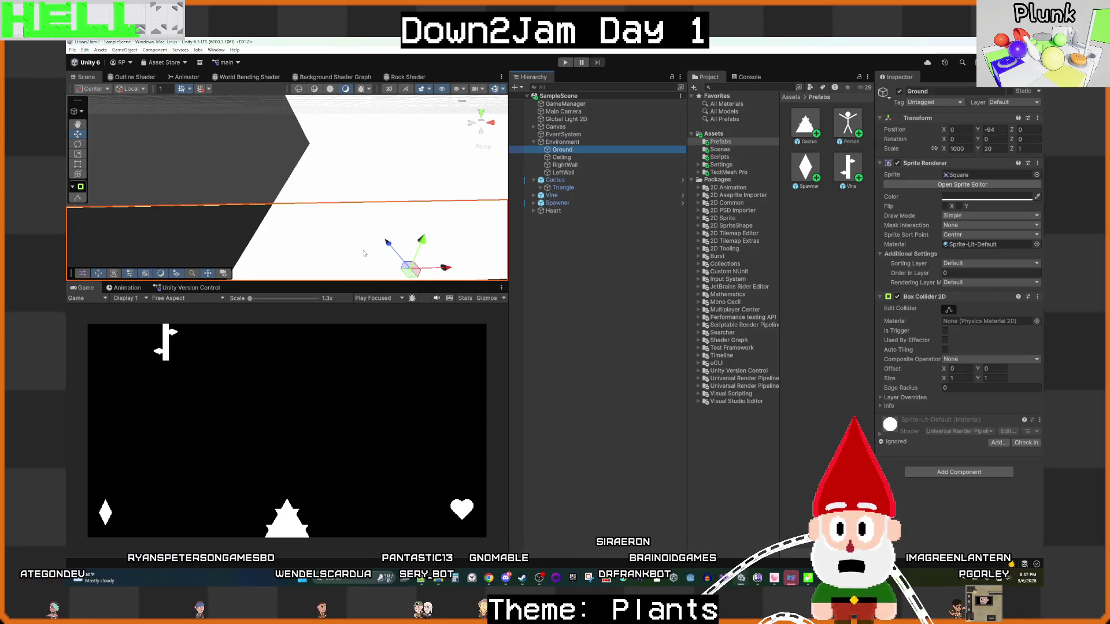
pyautogui.scroll(-5, 364, 253)
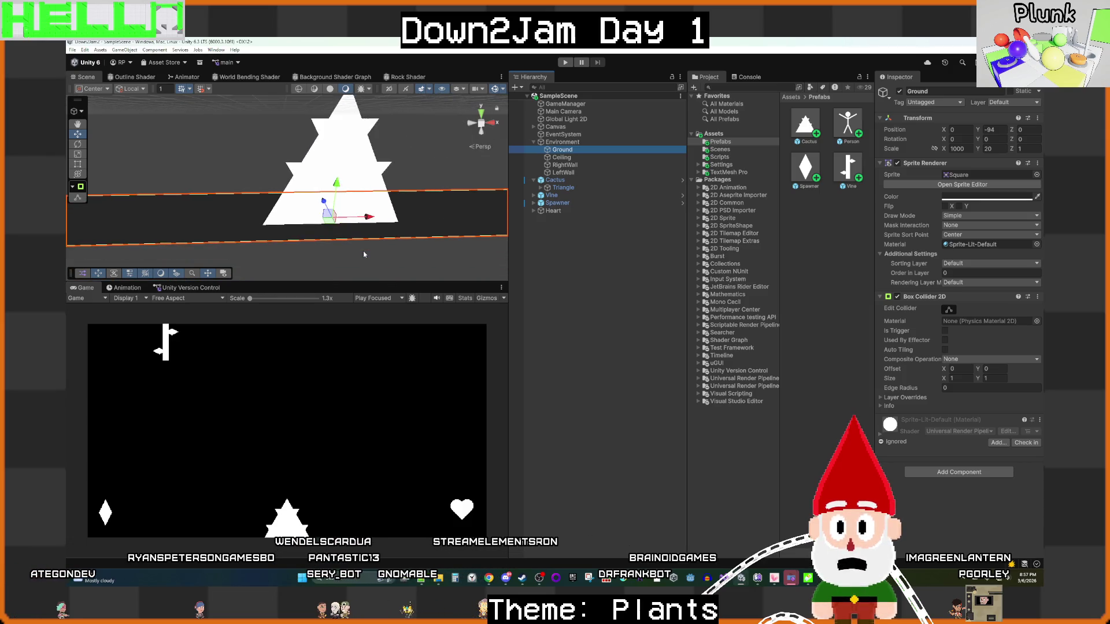
pyautogui.scroll(-5, 363, 254)
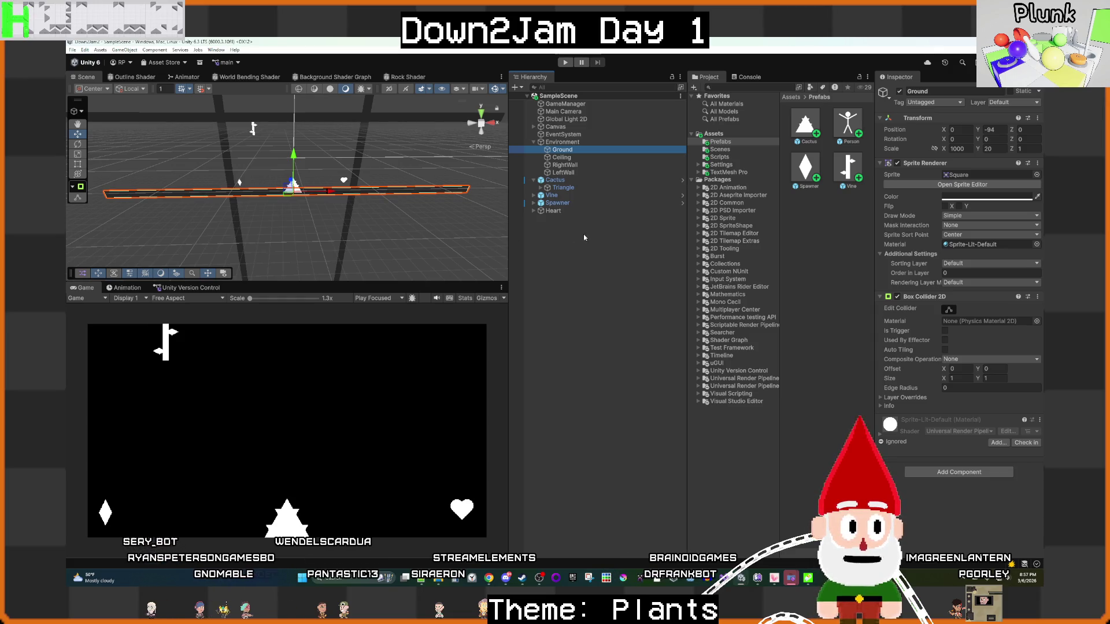
pyautogui.click(989, 149)
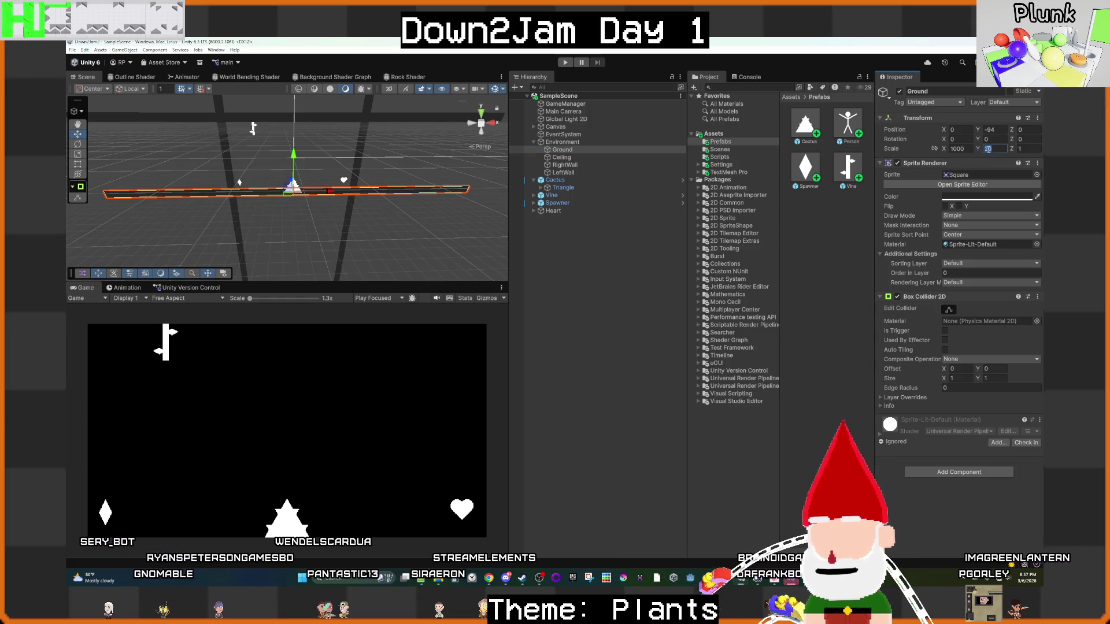
pyautogui.write('100')
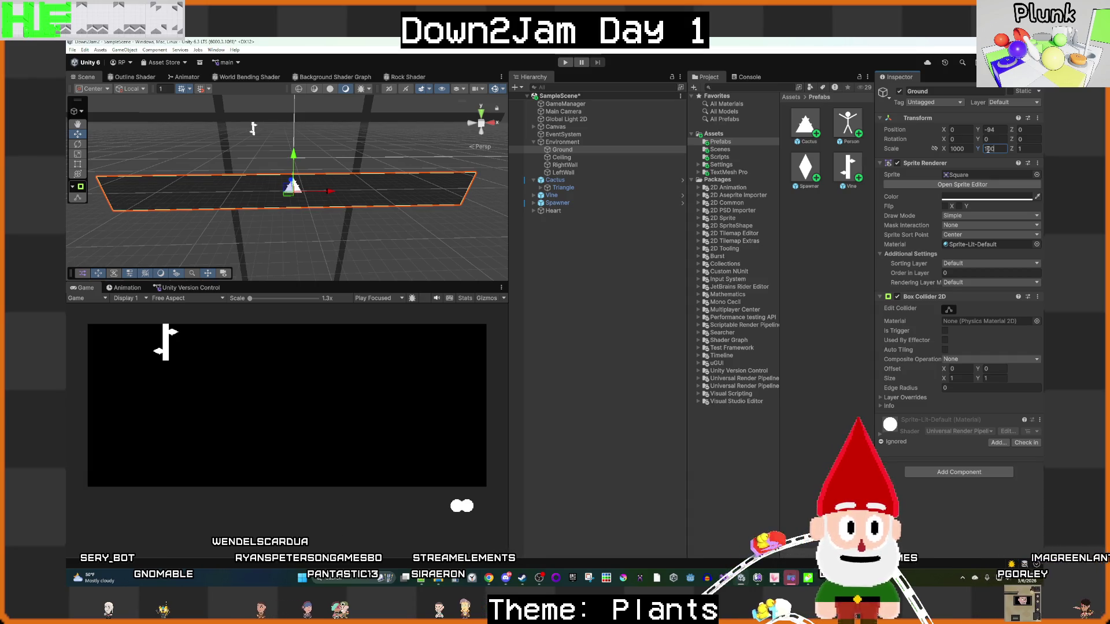
pyautogui.write('0')
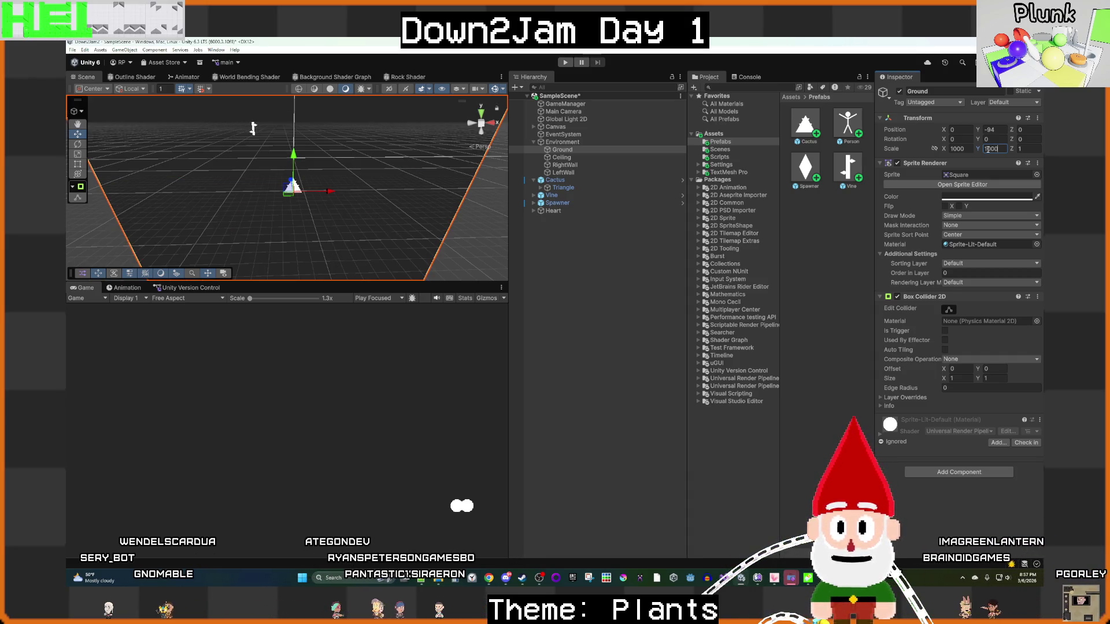
# Step: Lower the Ground's Y position by trying several values, then nudge it to about -582
pyautogui.click(997, 130)
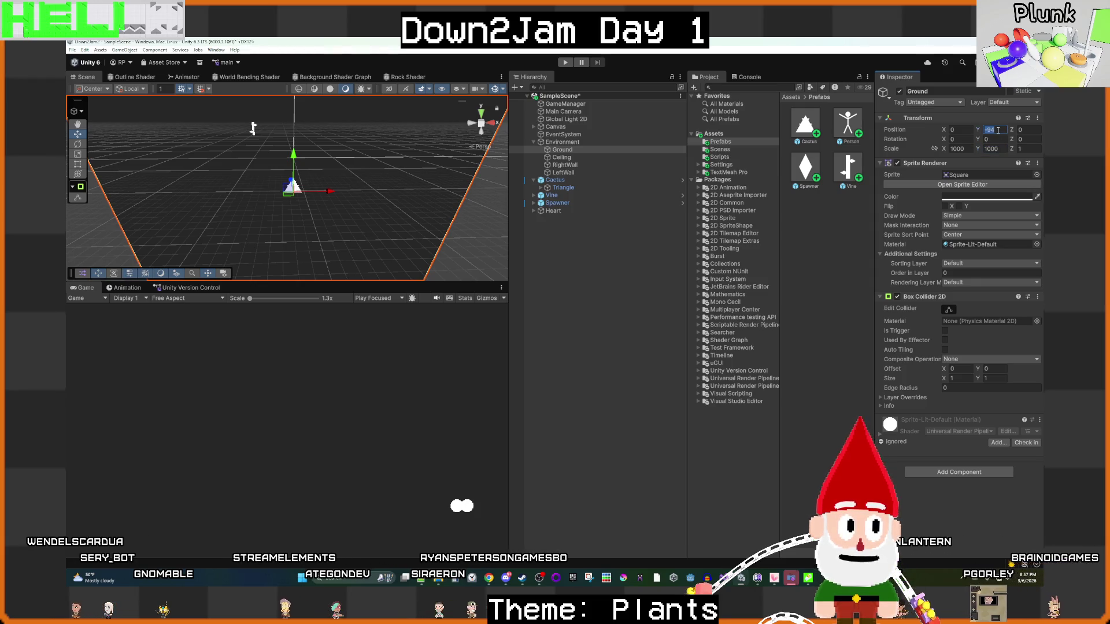
pyautogui.write('-')
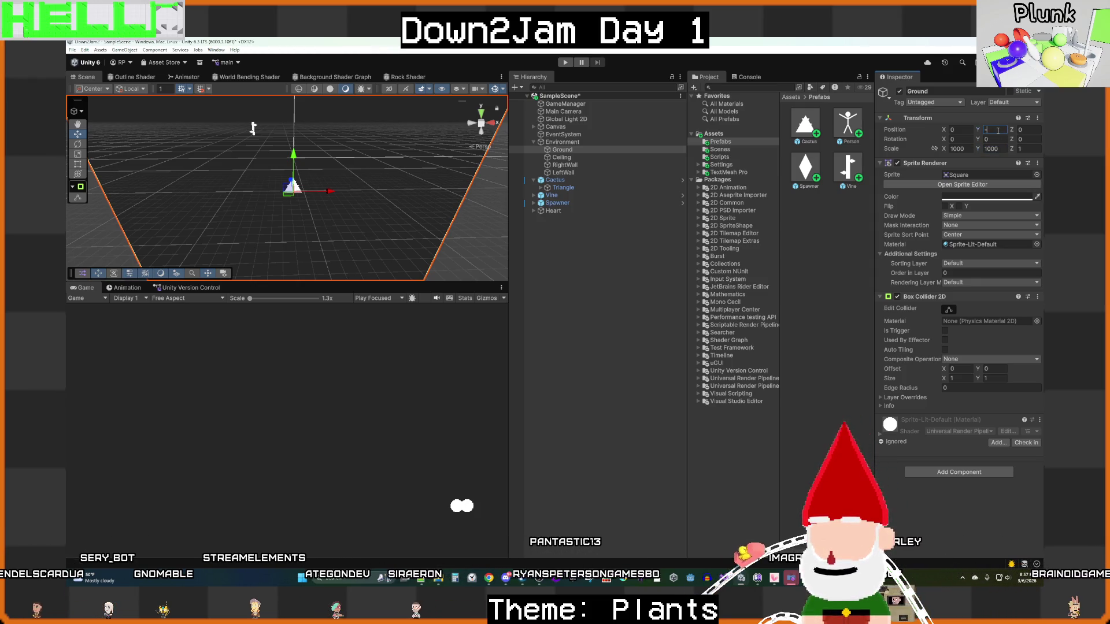
pyautogui.write('500')
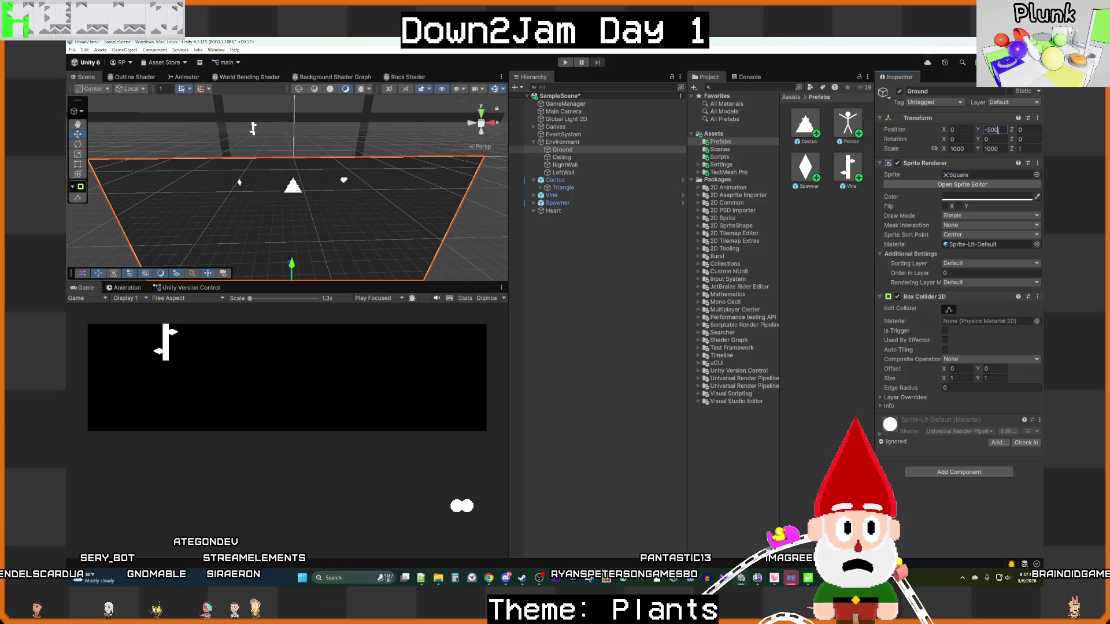
pyautogui.press('BackSpace')
pyautogui.press('BackSpace')
pyautogui.press('BackSpace')
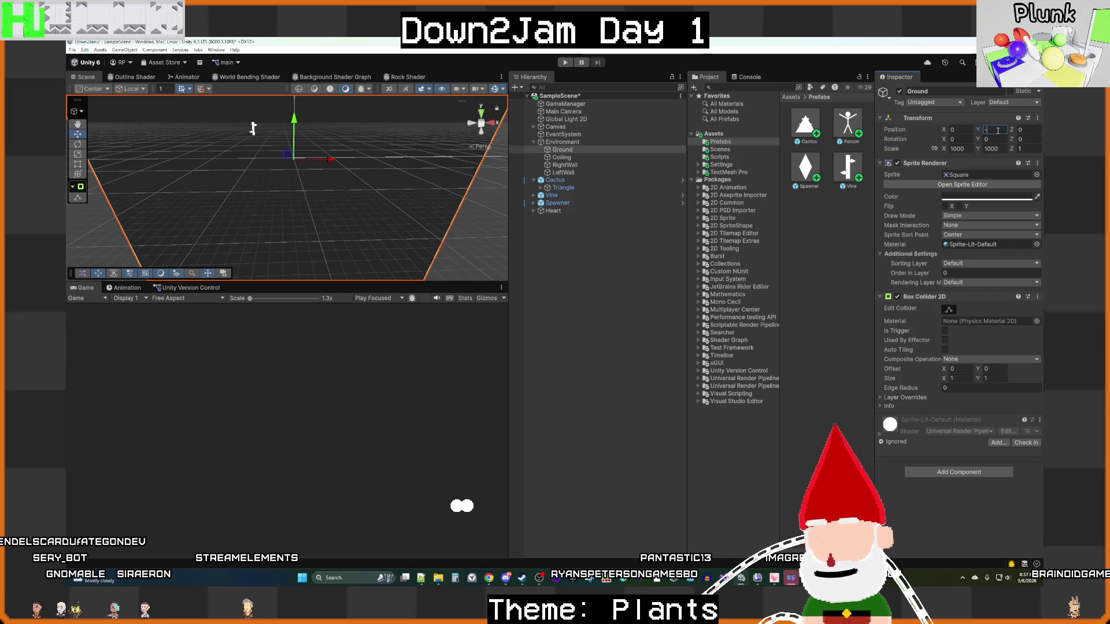
pyautogui.write('1000')
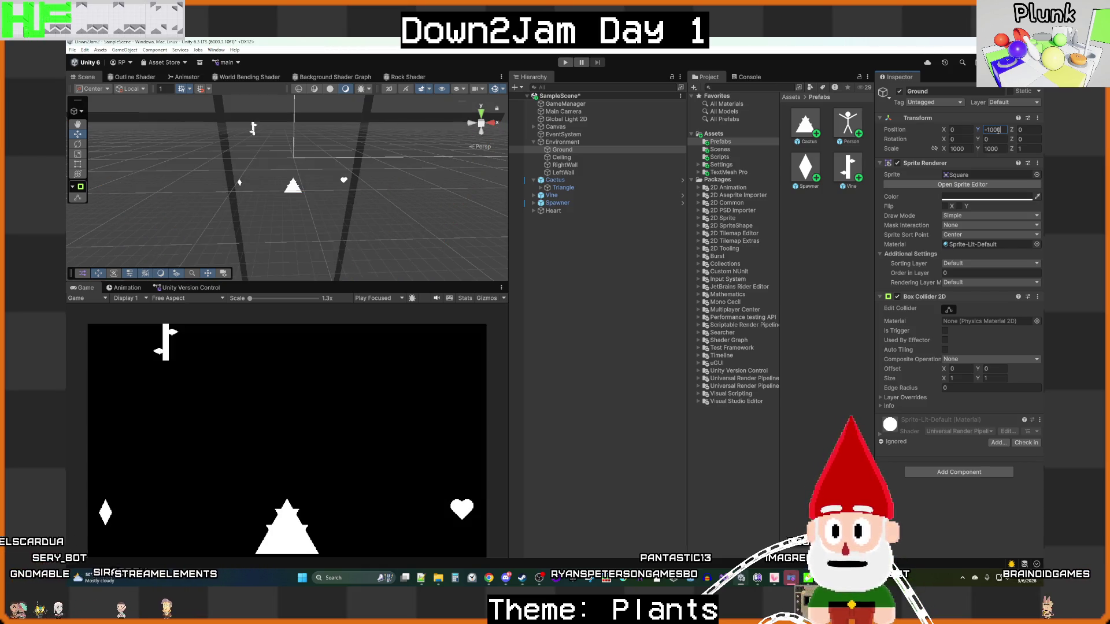
pyautogui.press('BackSpace')
pyautogui.press('BackSpace')
pyautogui.press('BackSpace')
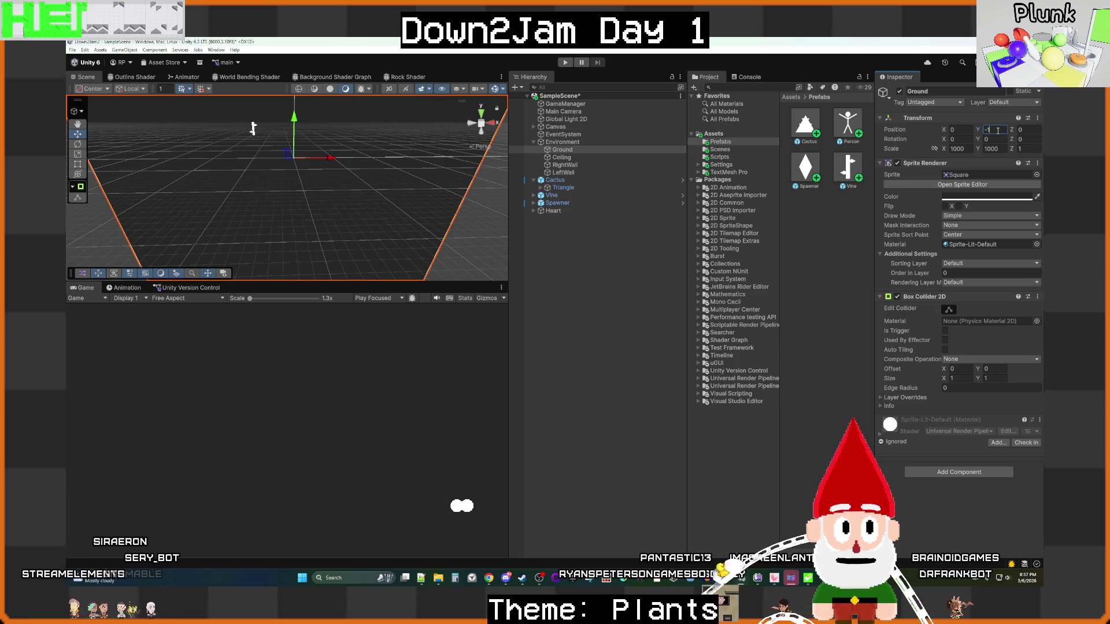
pyautogui.write('750')
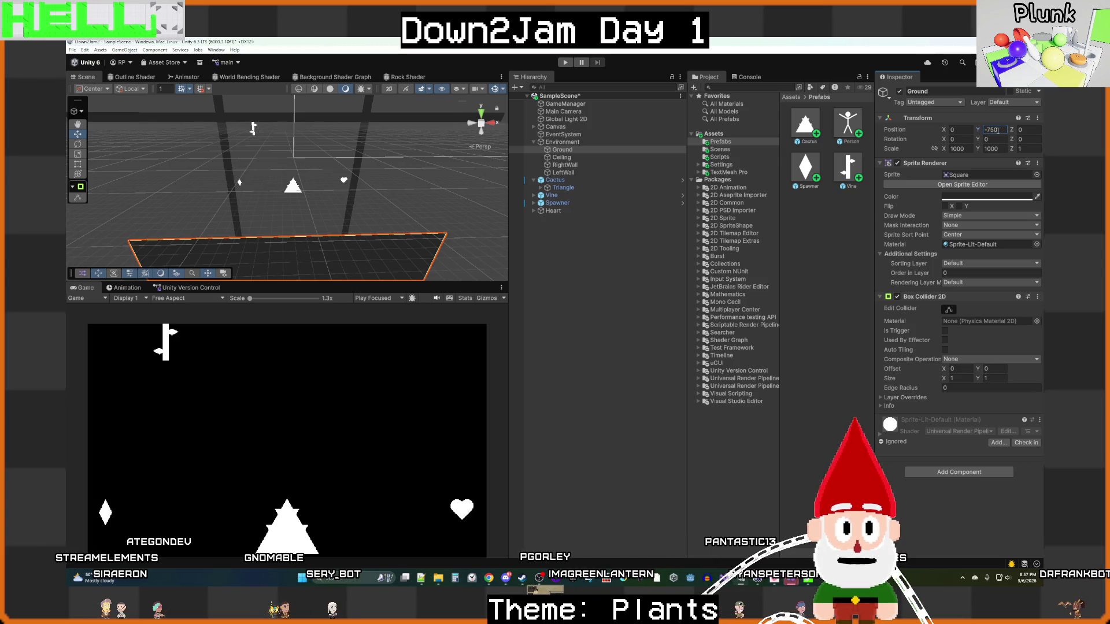
pyautogui.scroll(-5, 343, 193)
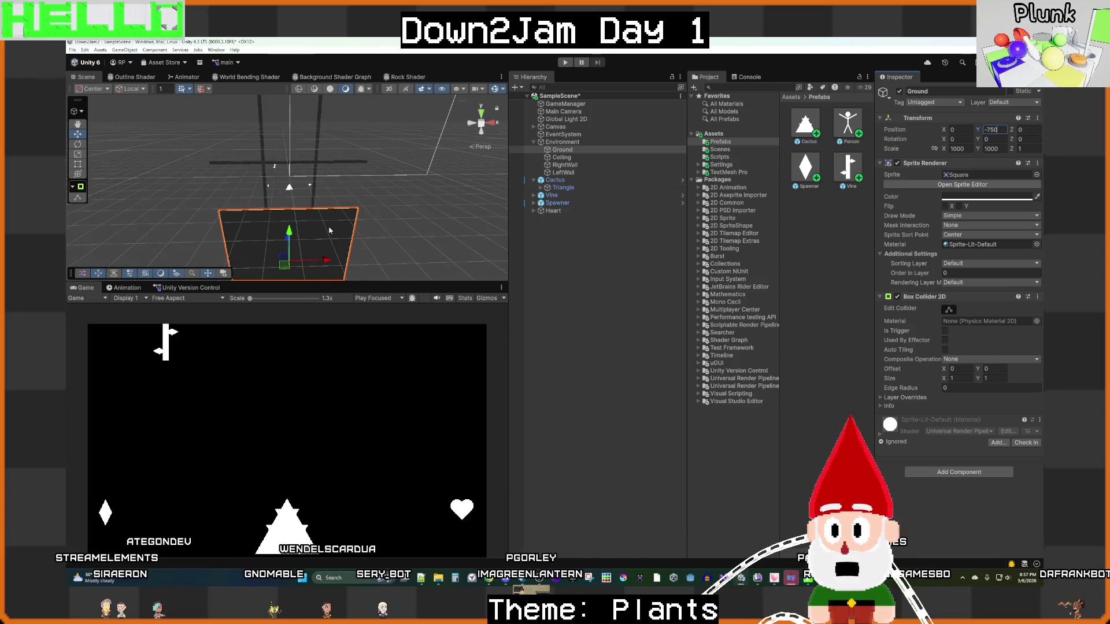
pyautogui.moveTo(290, 221); pyautogui.dragTo(291, 221)
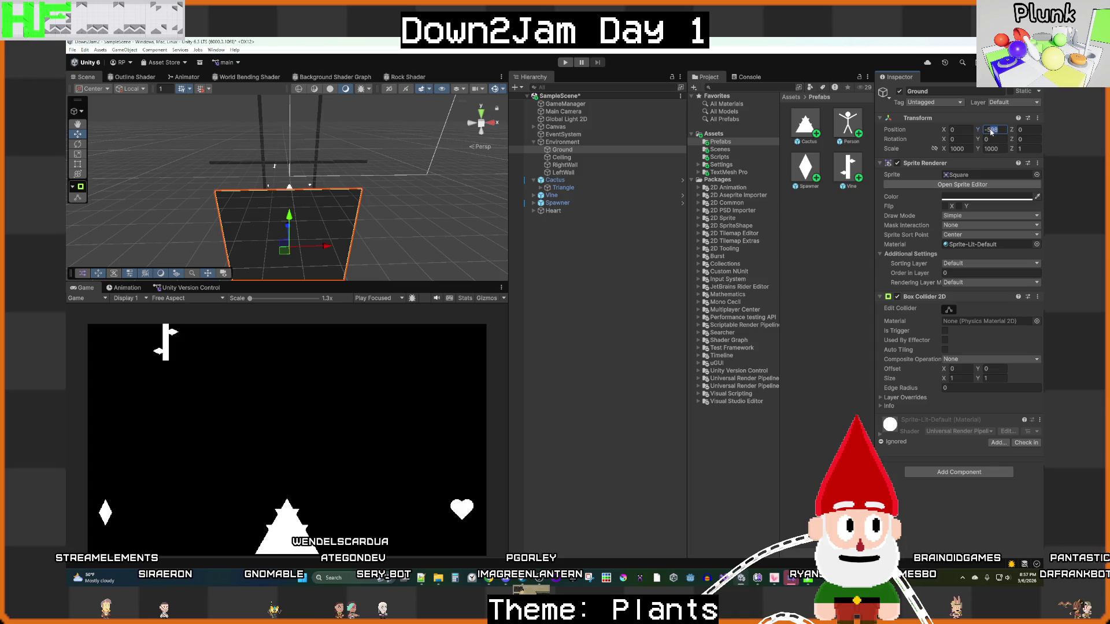
pyautogui.write('-600')
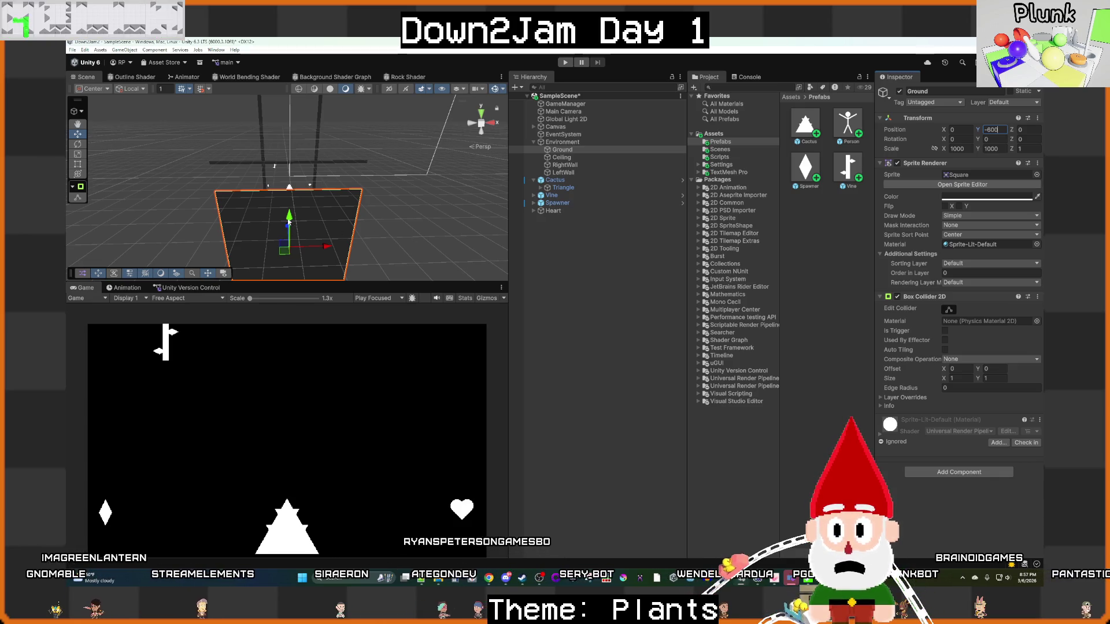
pyautogui.moveTo(287, 221); pyautogui.dragTo(289, 220)
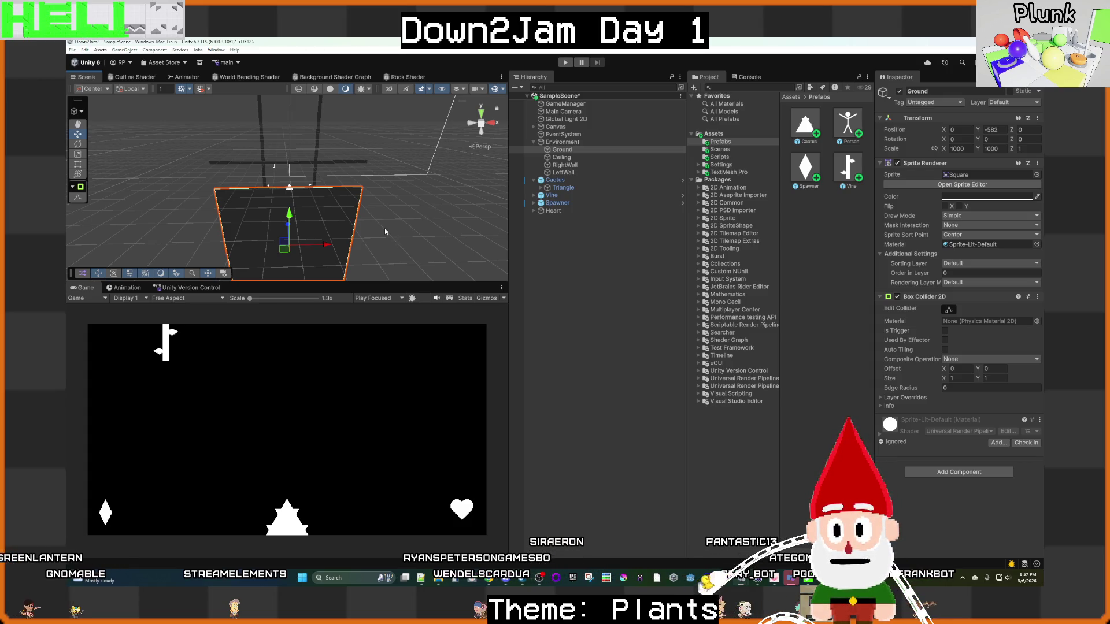
# Step: Give the Ceiling Scale Y 1000 and Position Y 582 to mirror the Ground, then save
pyautogui.click(578, 157)
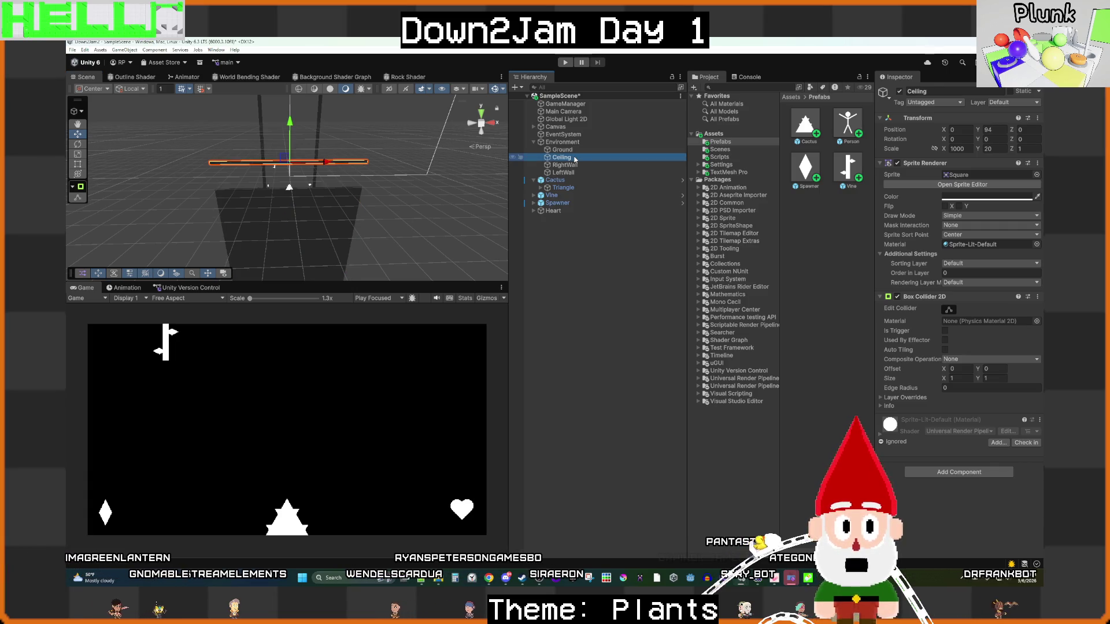
pyautogui.click(982, 150)
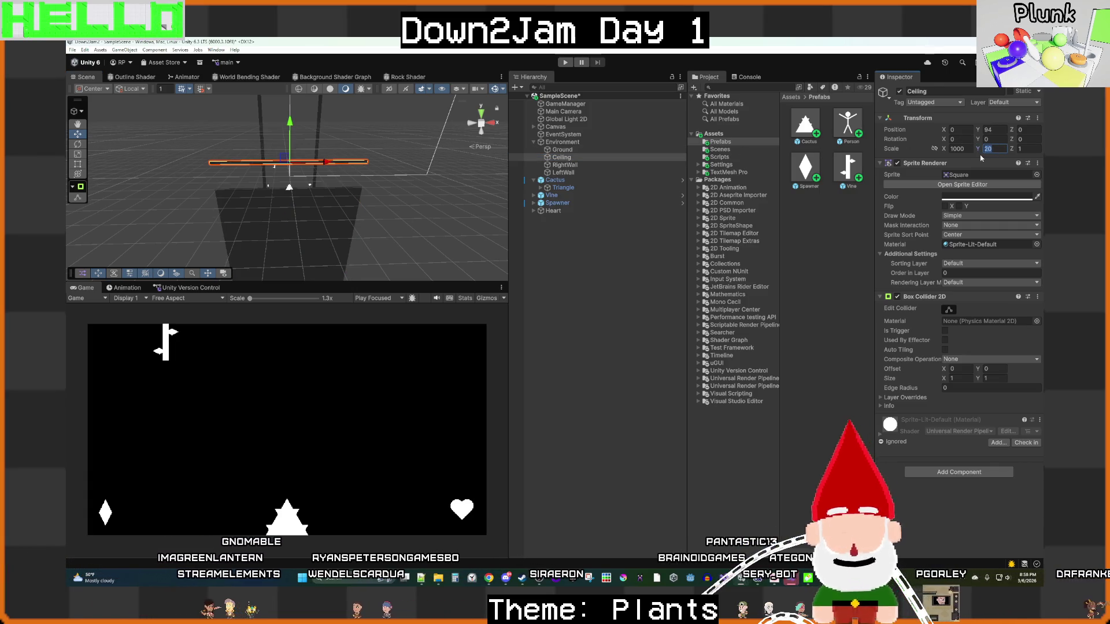
pyautogui.write('1000')
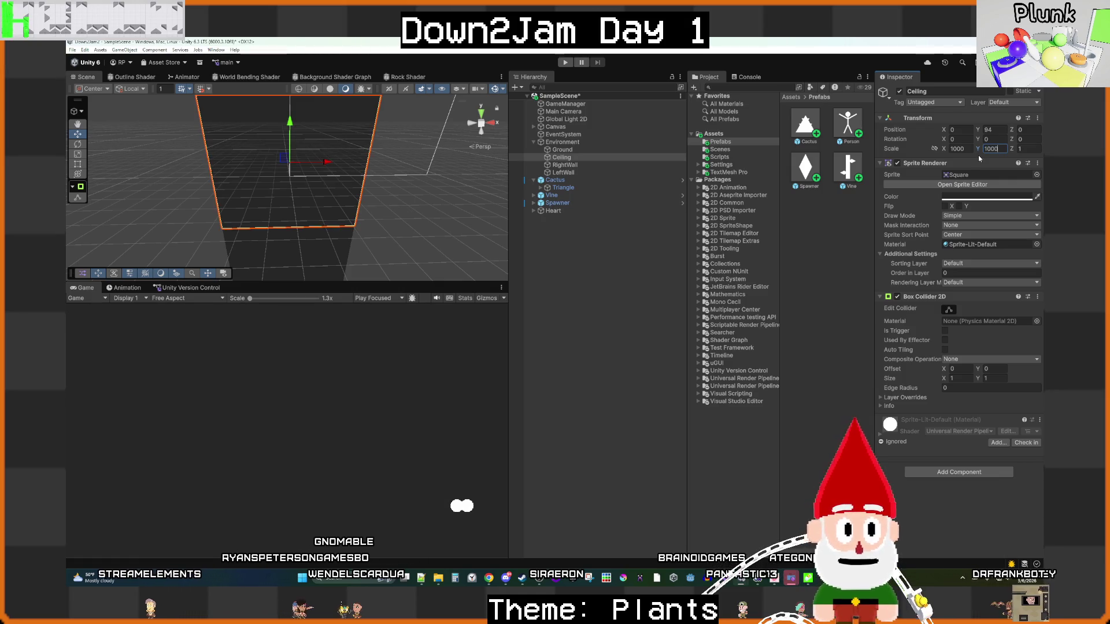
pyautogui.click(587, 172)
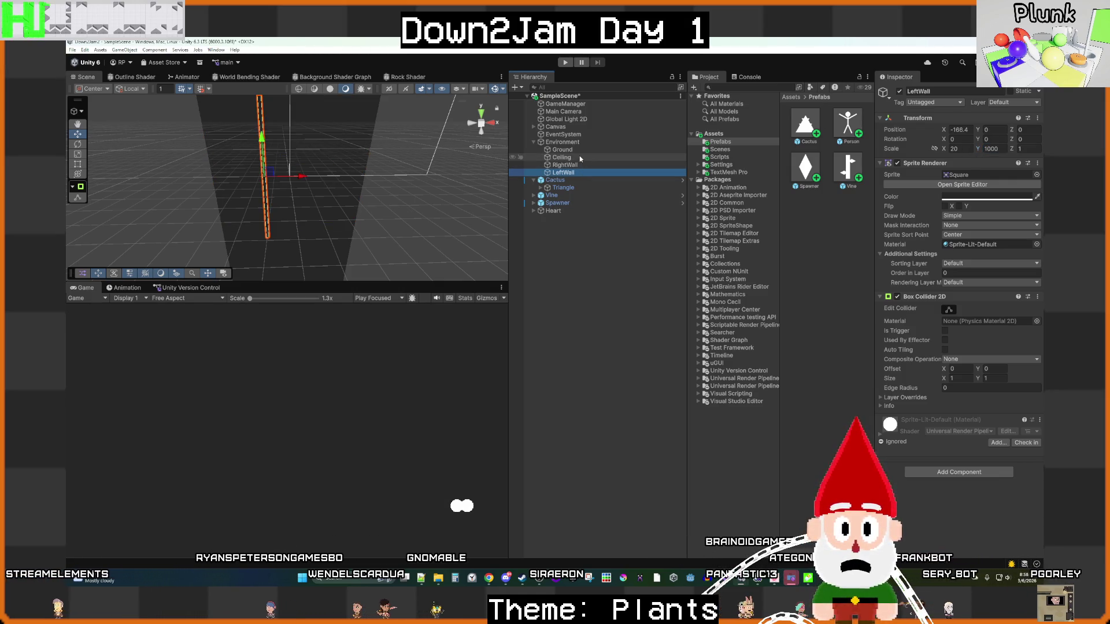
pyautogui.click(578, 151)
pyautogui.click(992, 130)
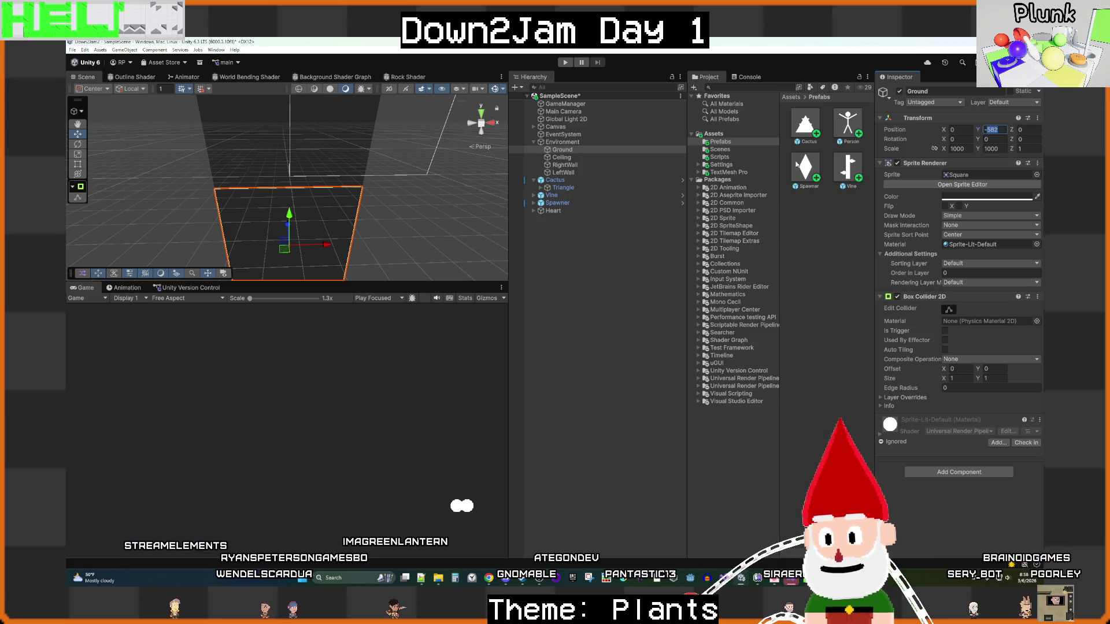
pyautogui.click(561, 158)
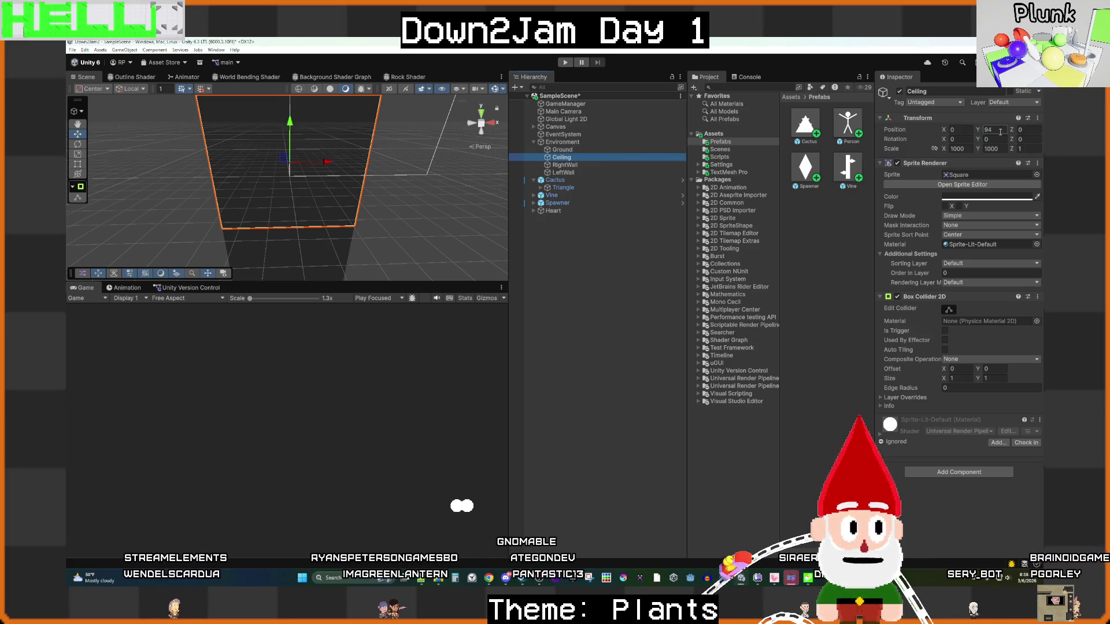
pyautogui.click(1001, 131)
pyautogui.write('582')
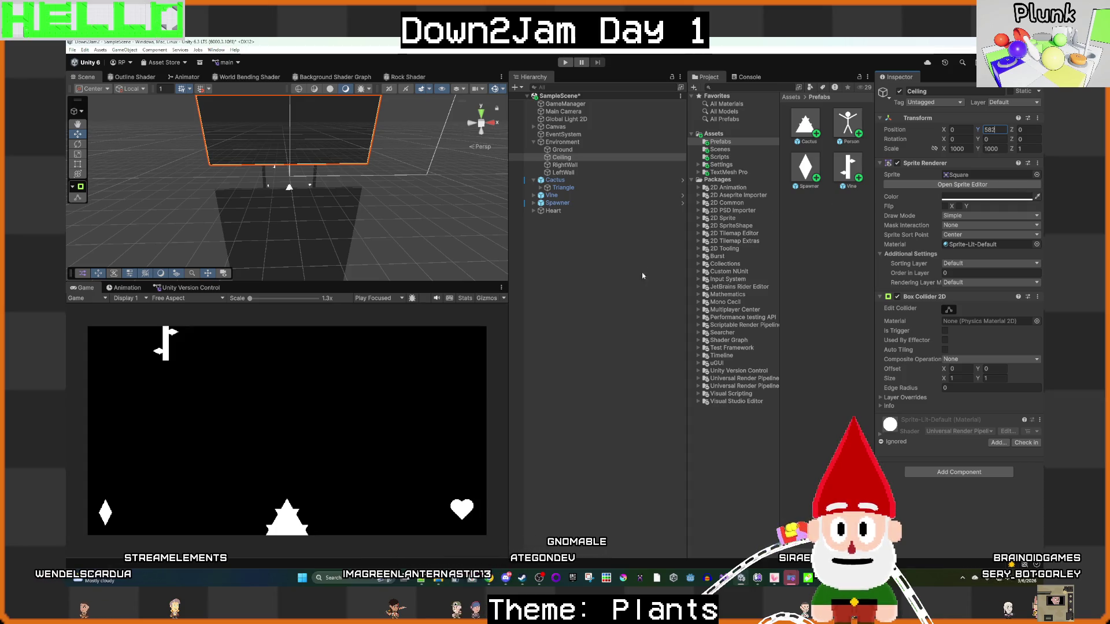
pyautogui.click(640, 282)
pyautogui.hotkey('ctrl', 's')
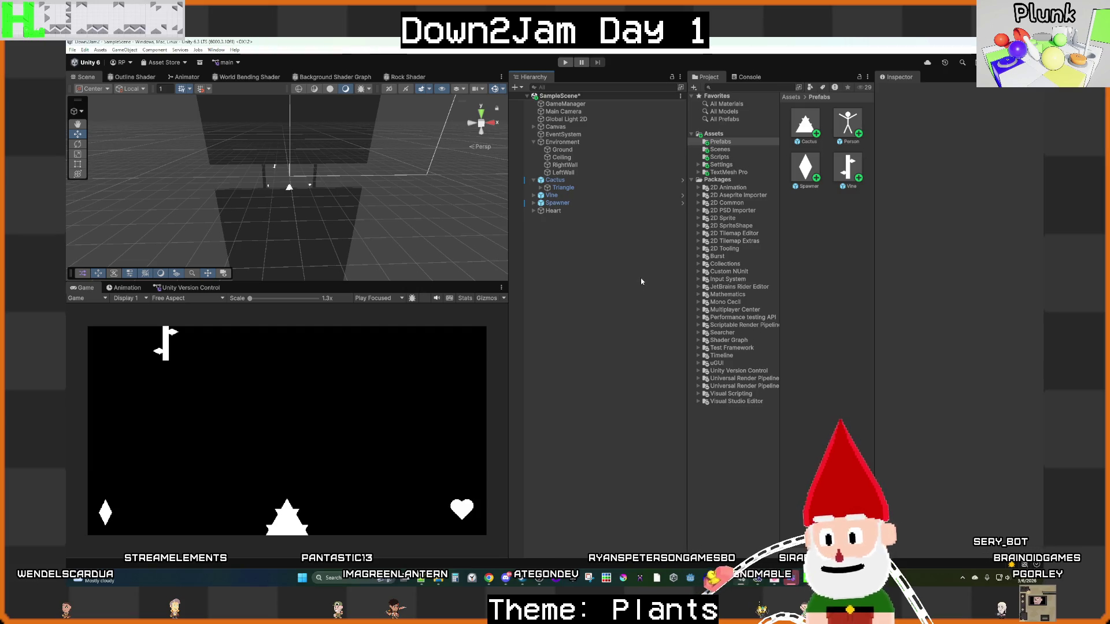
# Step: Set RightWall's horizontal scale to 1000 and drag it outward to the right
pyautogui.click(564, 165)
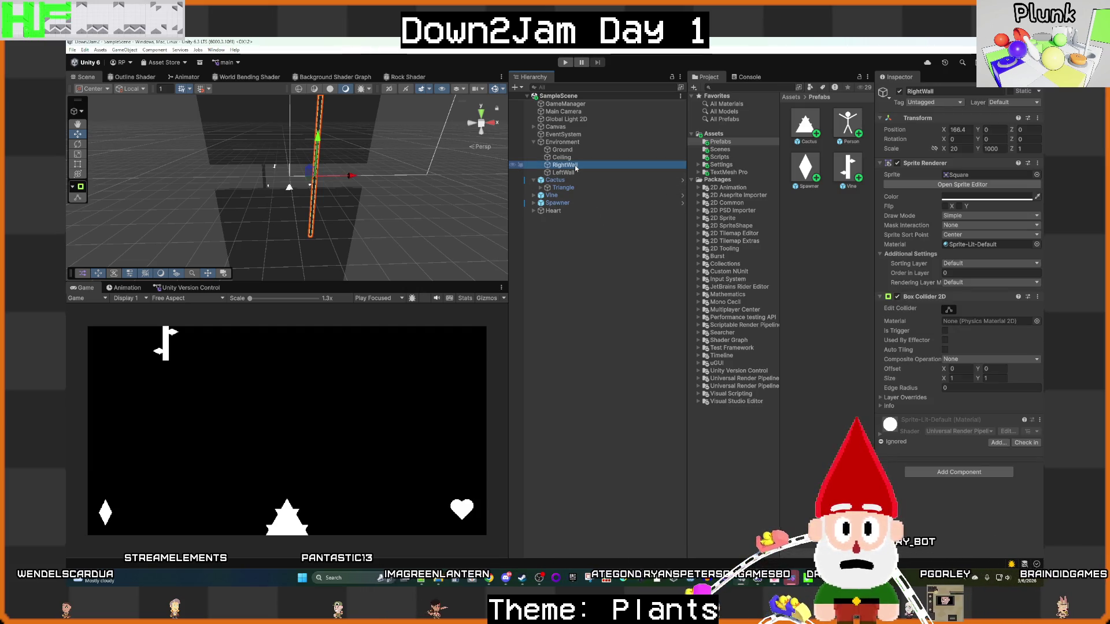
pyautogui.click(968, 148)
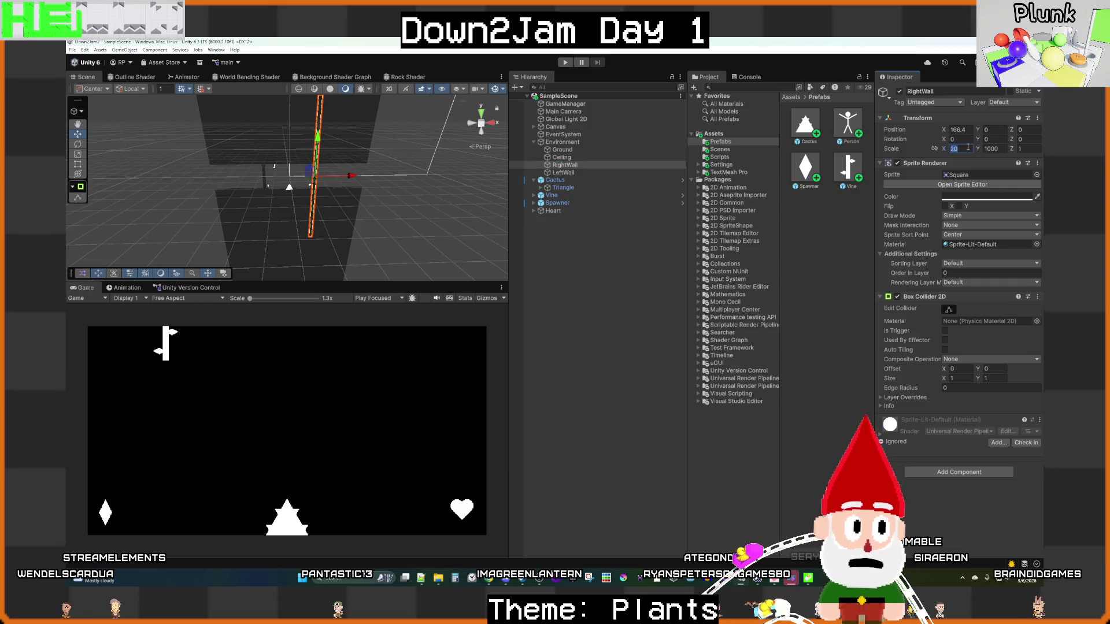
pyautogui.write('1000')
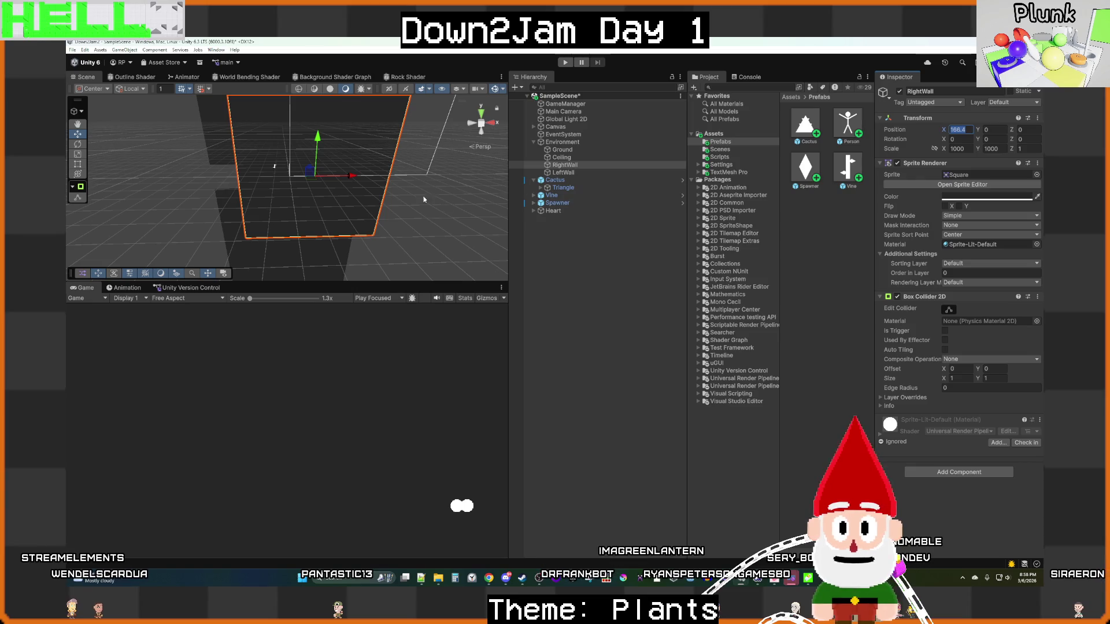
pyautogui.moveTo(352, 178); pyautogui.dragTo(424, 185)
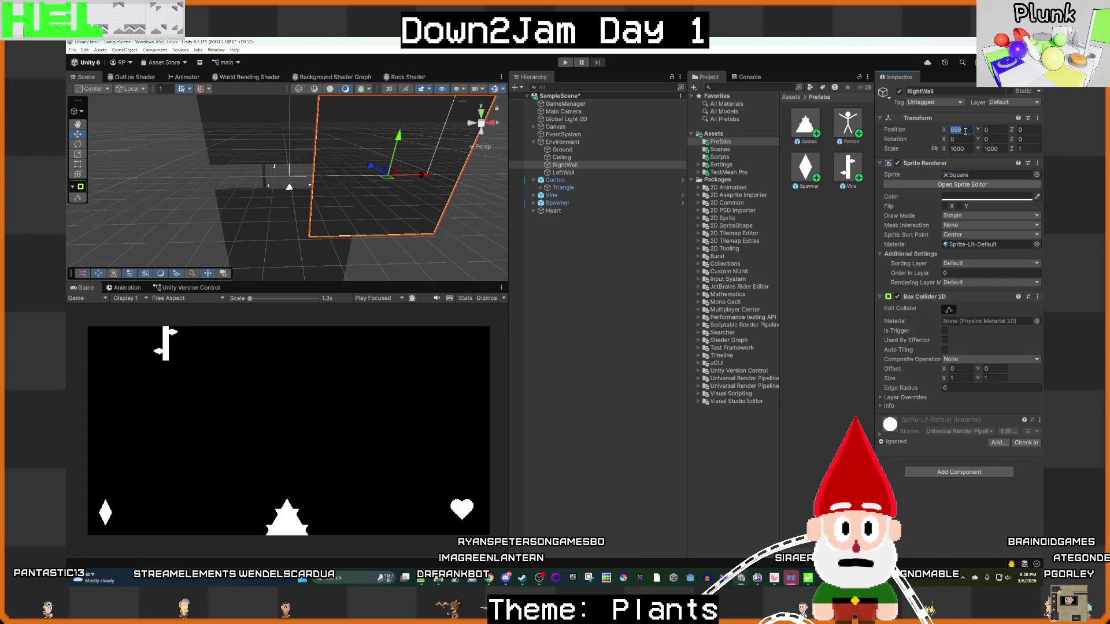
# Step: Position LeftWall at X -659 and save the scene
pyautogui.click(576, 173)
pyautogui.write('659')
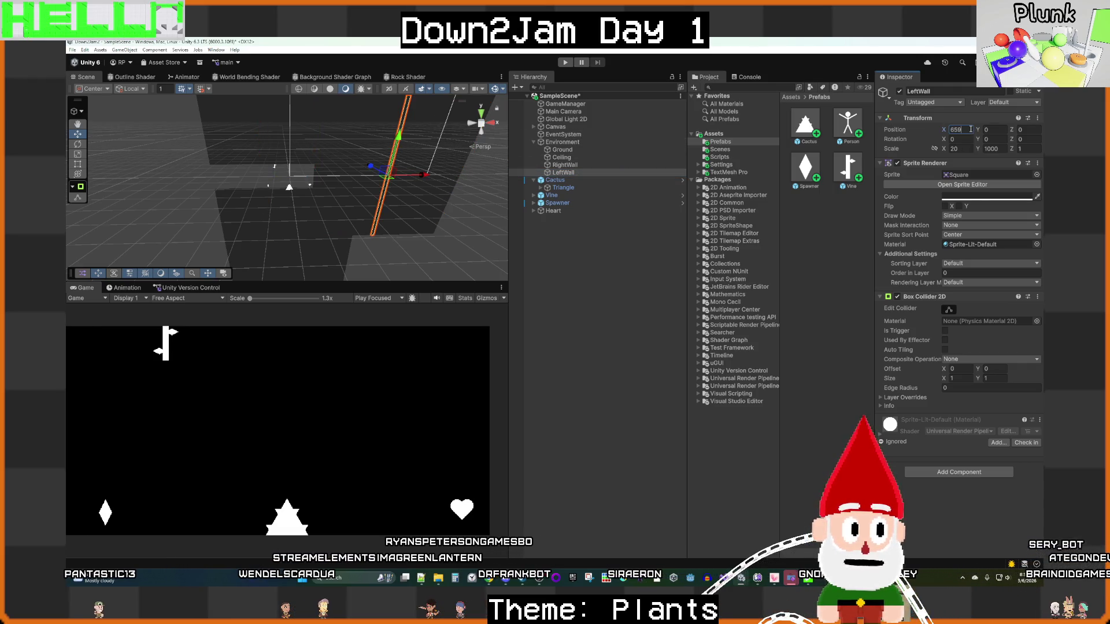
pyautogui.write('-')
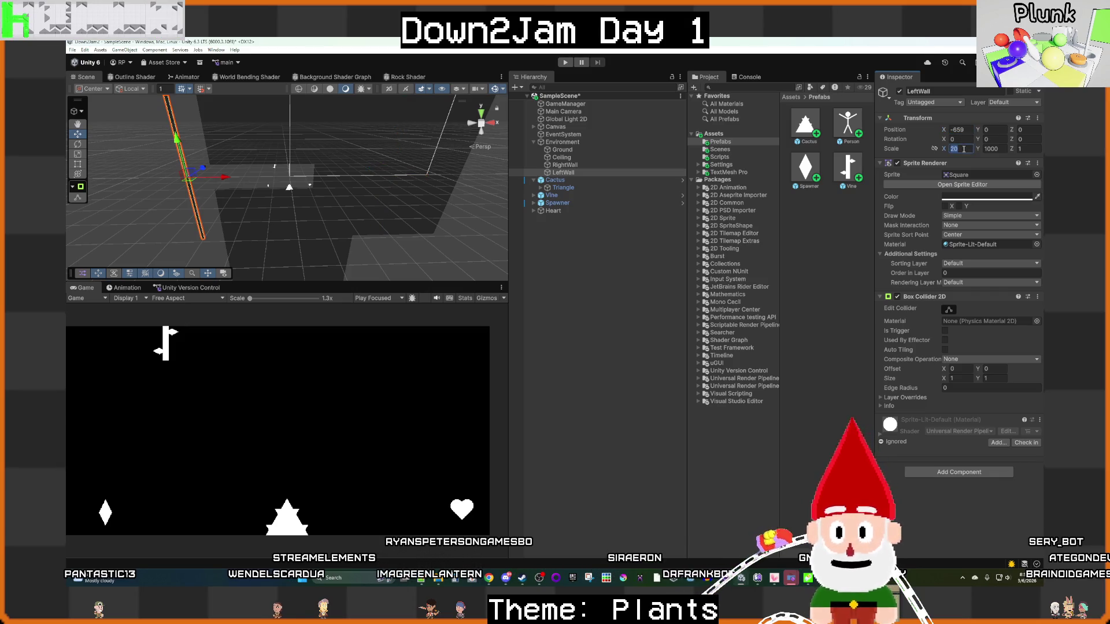
pyautogui.write('1000')
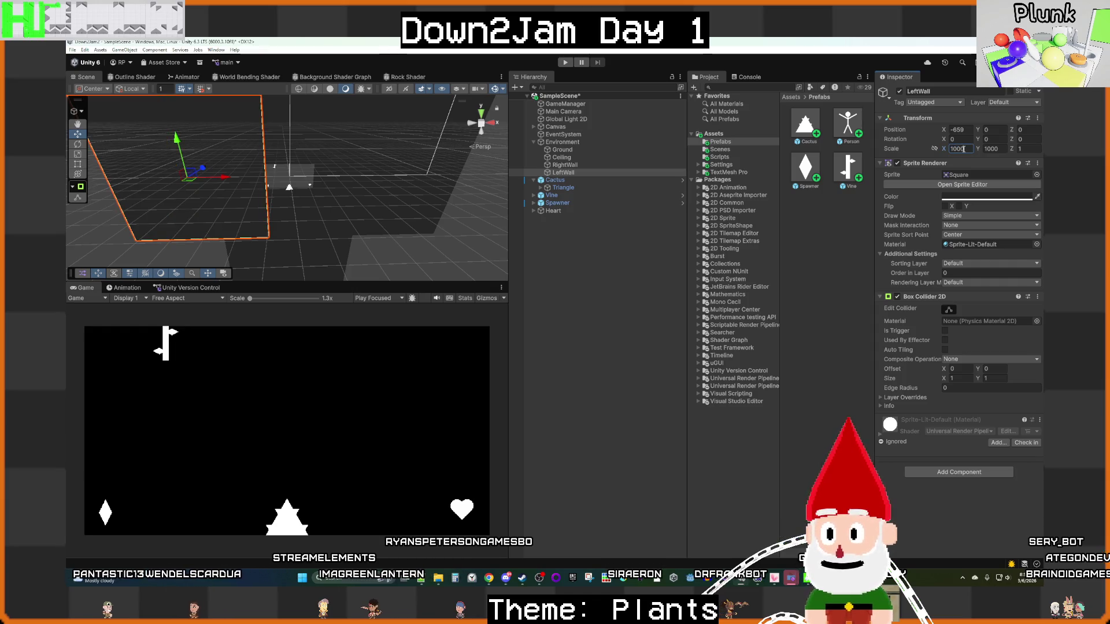
pyautogui.click(628, 331)
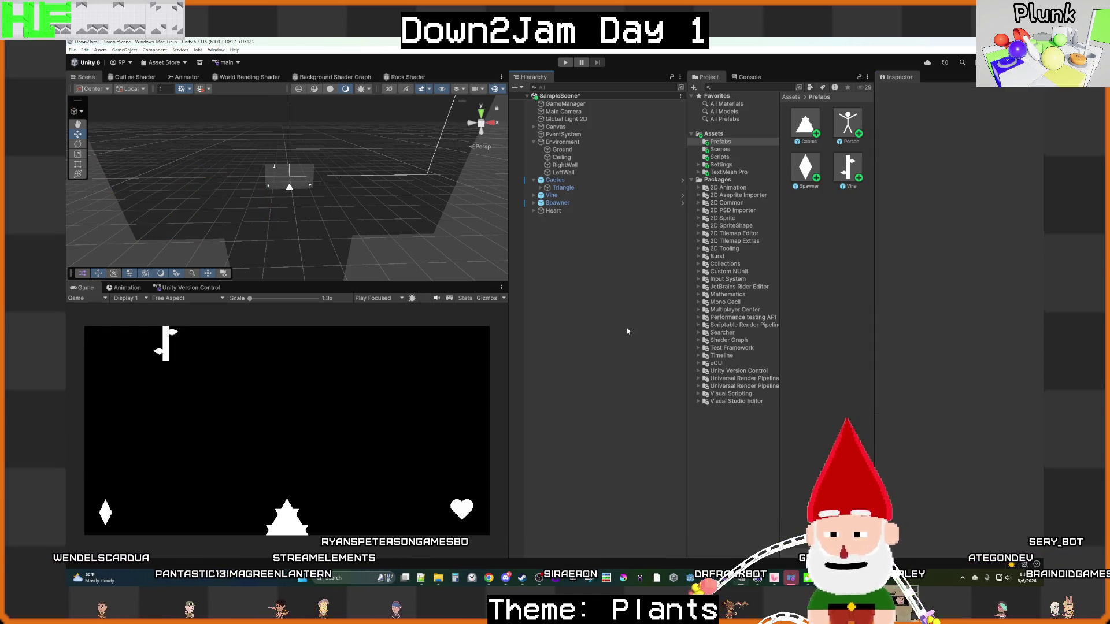
pyautogui.hotkey('ctrl', 's')
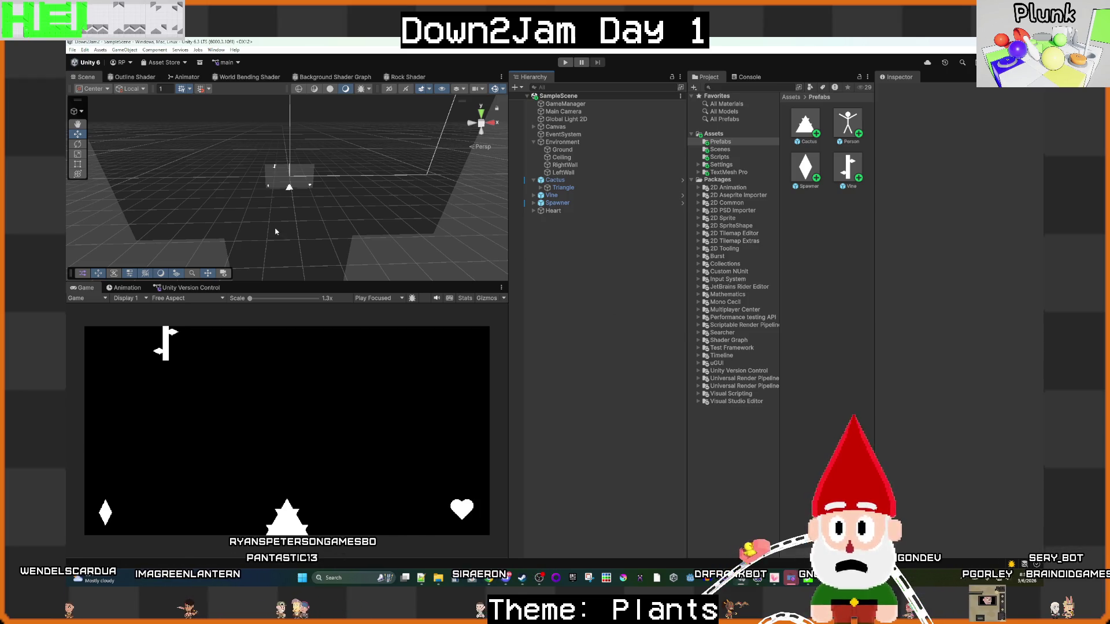
# Step: Save the project, then build and run the game and quit the build
pyautogui.click(72, 49)
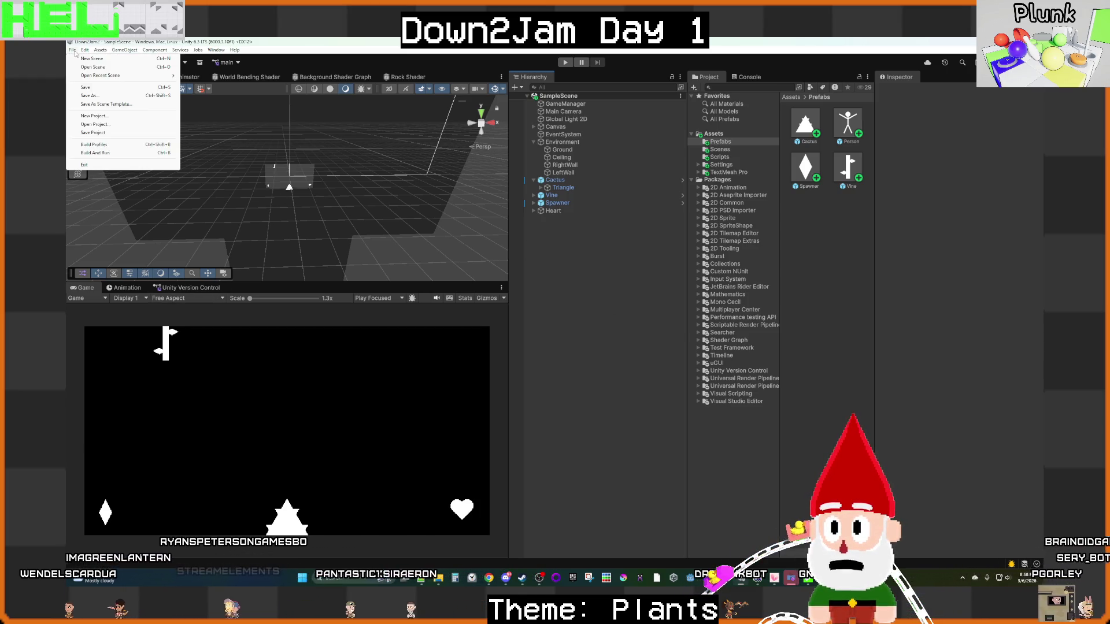
pyautogui.click(105, 134)
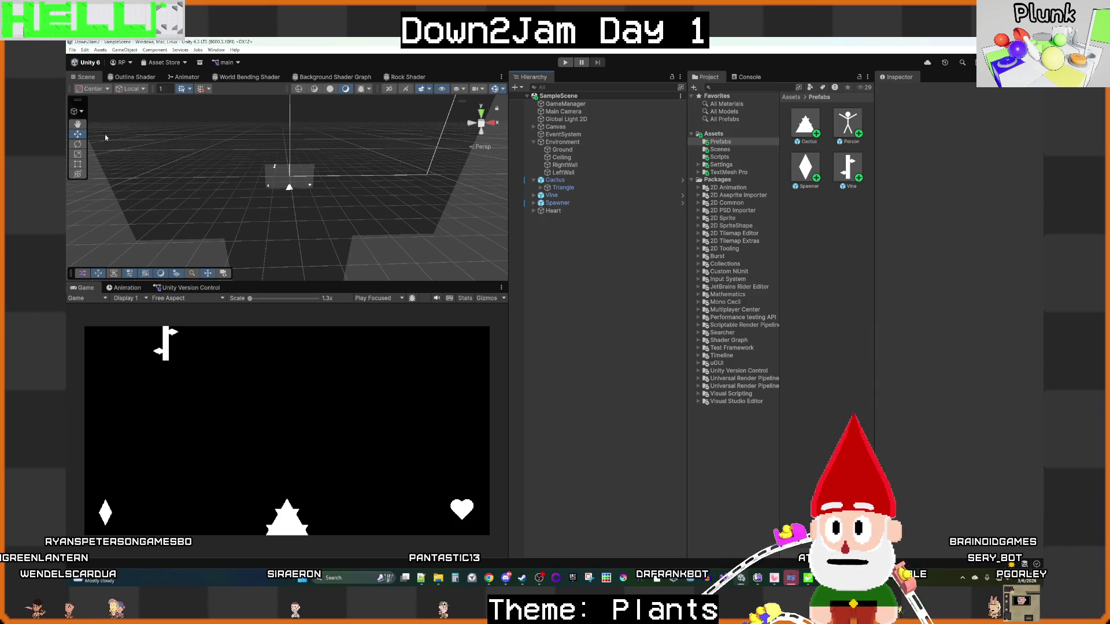
pyautogui.click(72, 50)
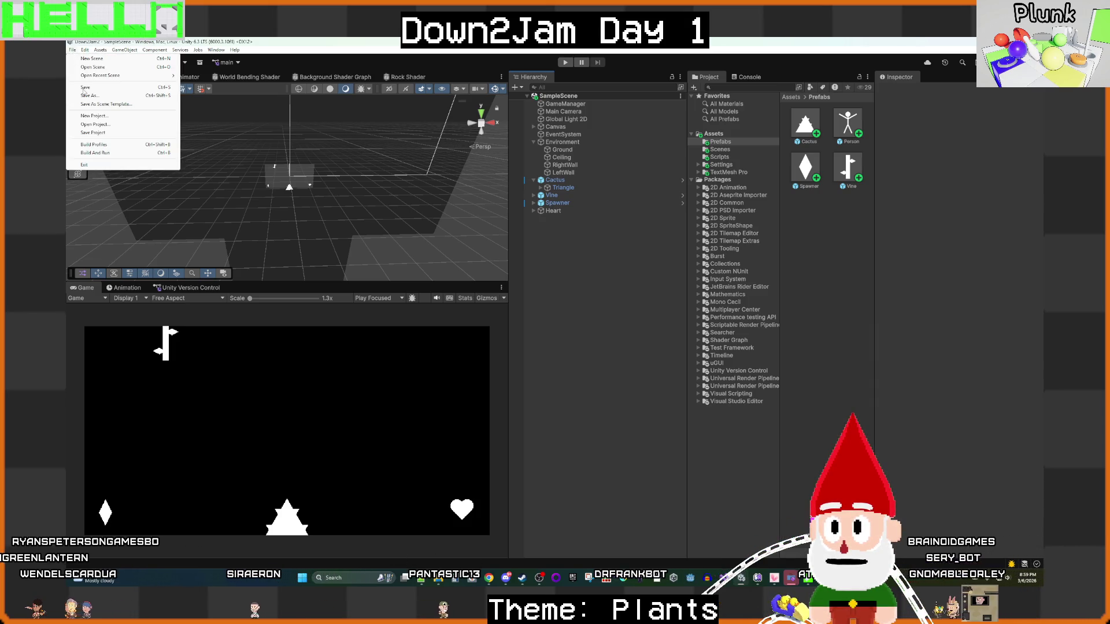
pyautogui.click(107, 152)
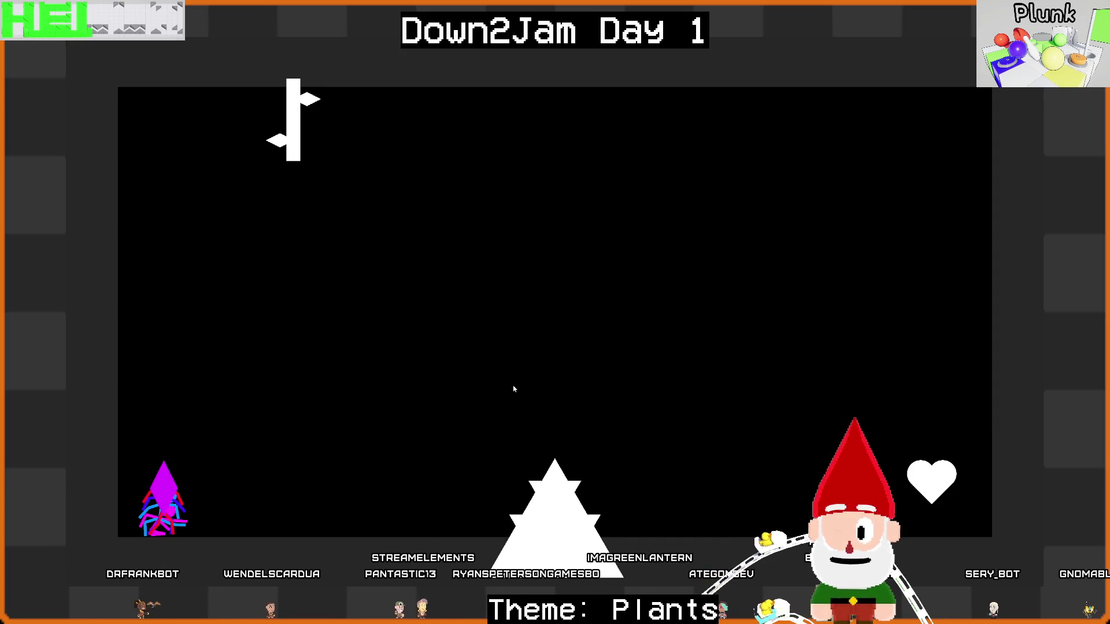
pyautogui.hotkey('alt', 'F4')
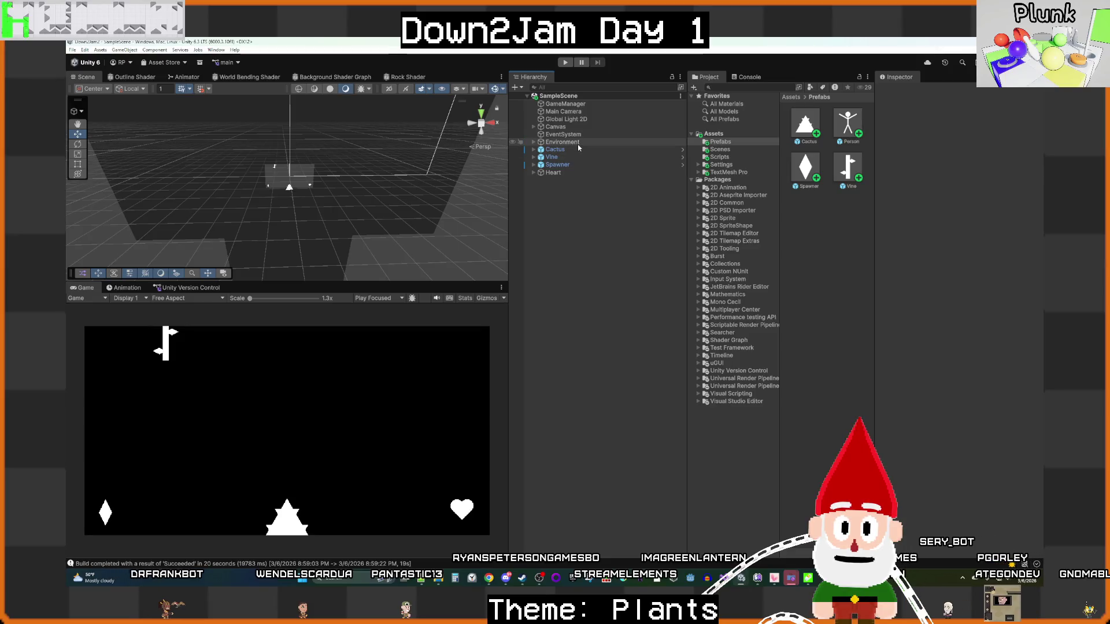
# Step: Select the Environment group and expand it to show its walls
pyautogui.click(573, 149)
pyautogui.click(565, 211)
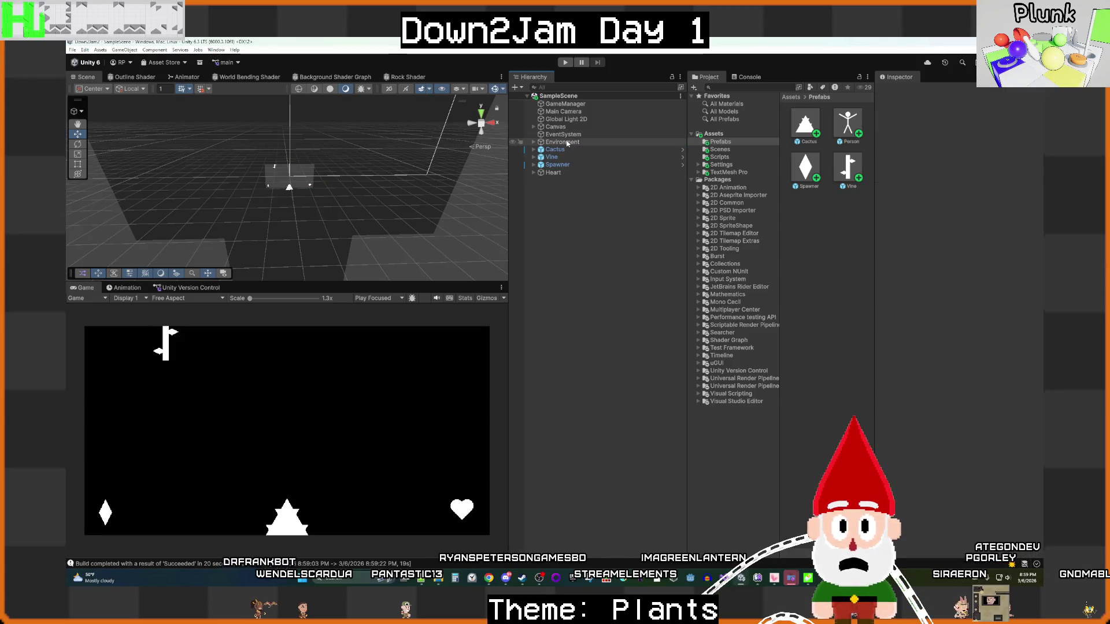
pyautogui.click(567, 141)
pyautogui.click(533, 142)
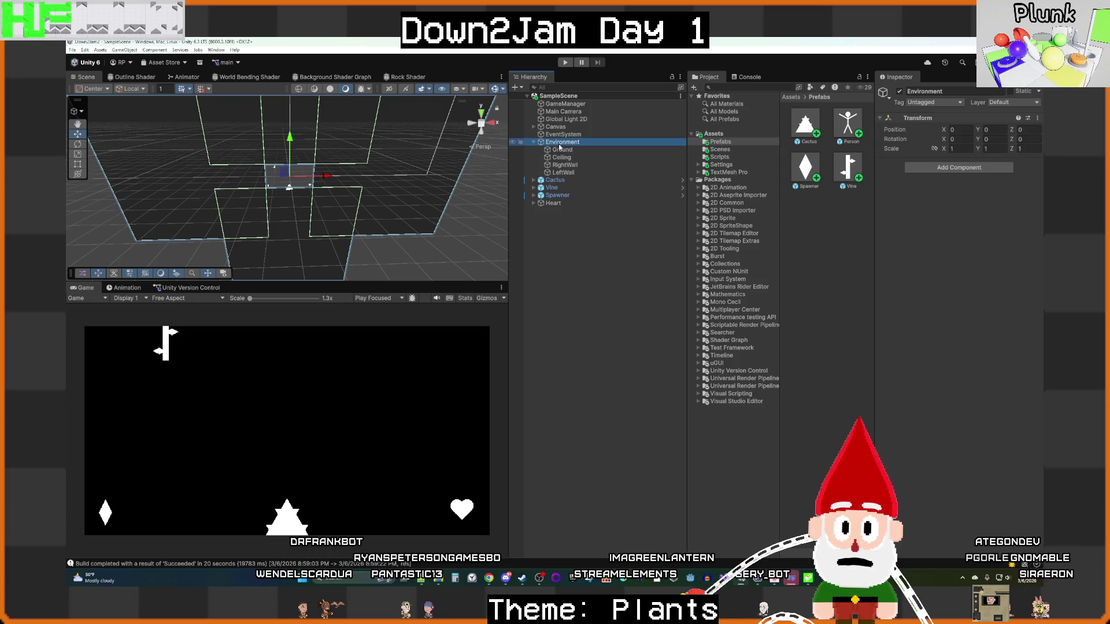
# Step: Change the Order in Layer value for the Ceiling, RightWall and LeftWall sprites
pyautogui.click(564, 149)
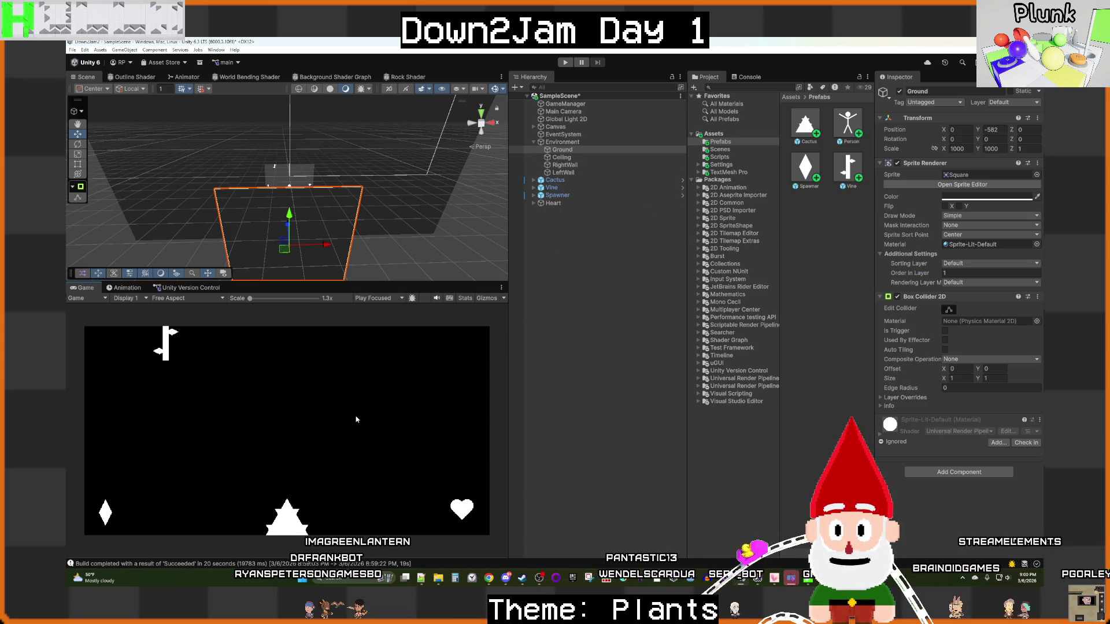
pyautogui.click(621, 345)
pyautogui.click(561, 157)
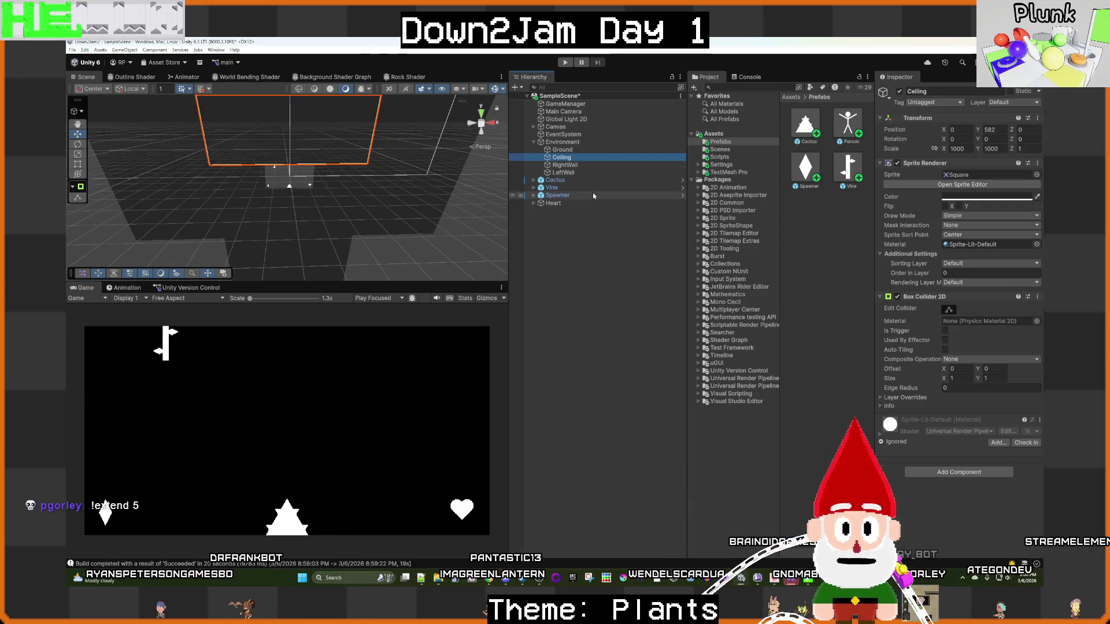
pyautogui.keyDown('shift'); pyautogui.click(578, 172); pyautogui.keyUp('shift')
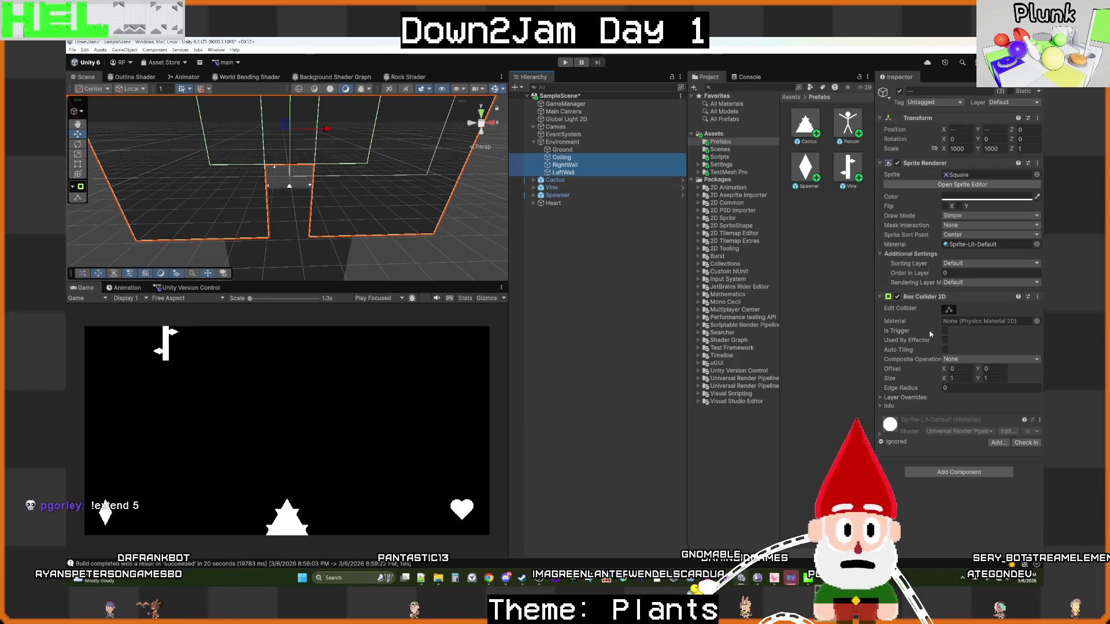
pyautogui.click(962, 274)
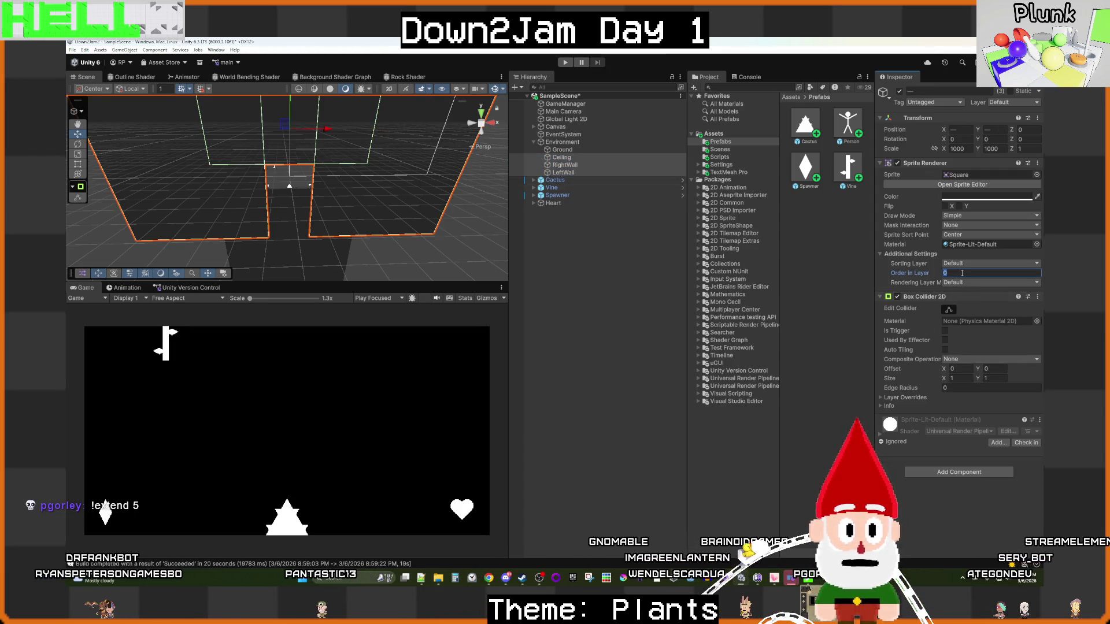
pyautogui.write('1')
pyautogui.click(636, 270)
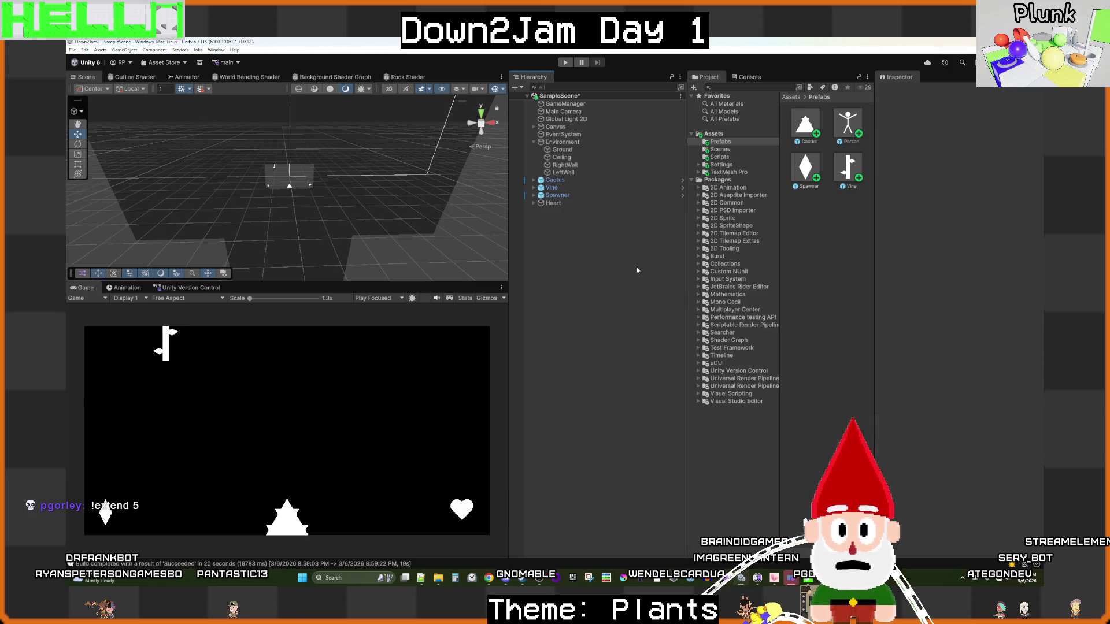
# Step: Give the Spawner's Isometric Diamond a negative Order in Layer and start play mode
pyautogui.click(533, 196)
pyautogui.click(575, 203)
pyautogui.click(956, 273)
pyautogui.write('-1')
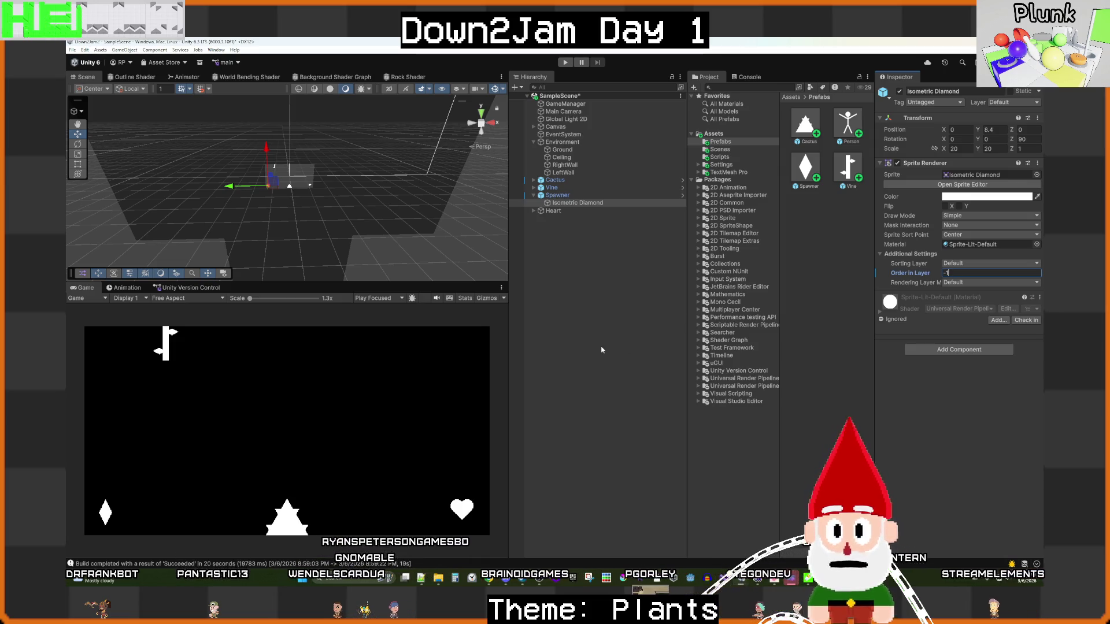
pyautogui.click(601, 350)
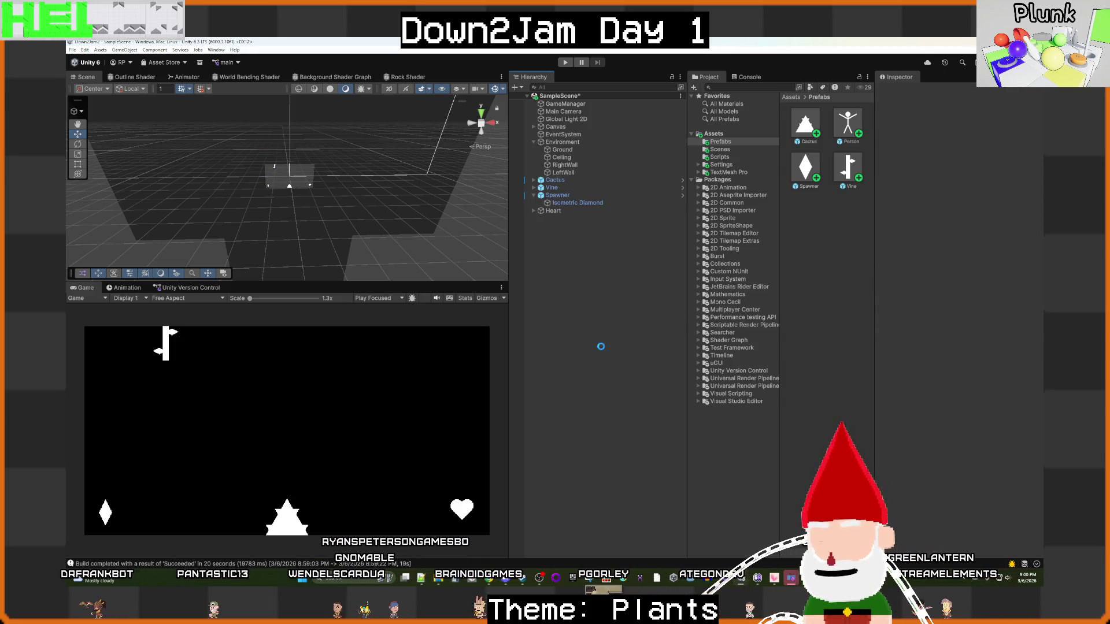
pyautogui.hotkey('ctrl', 'p')
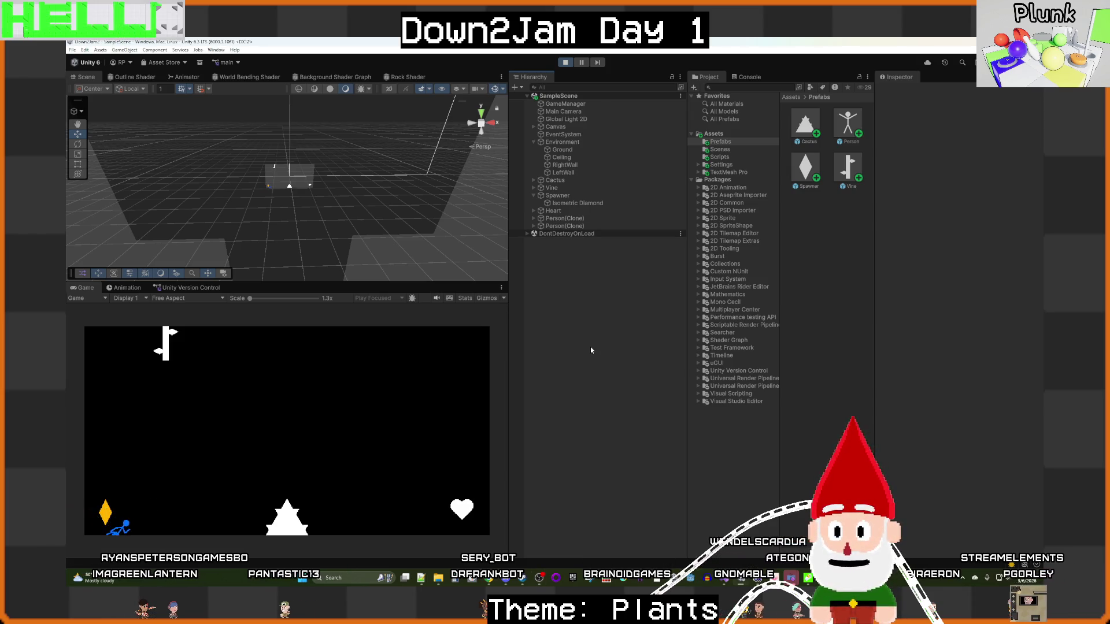
pyautogui.hotkey('ctrl', 'p')
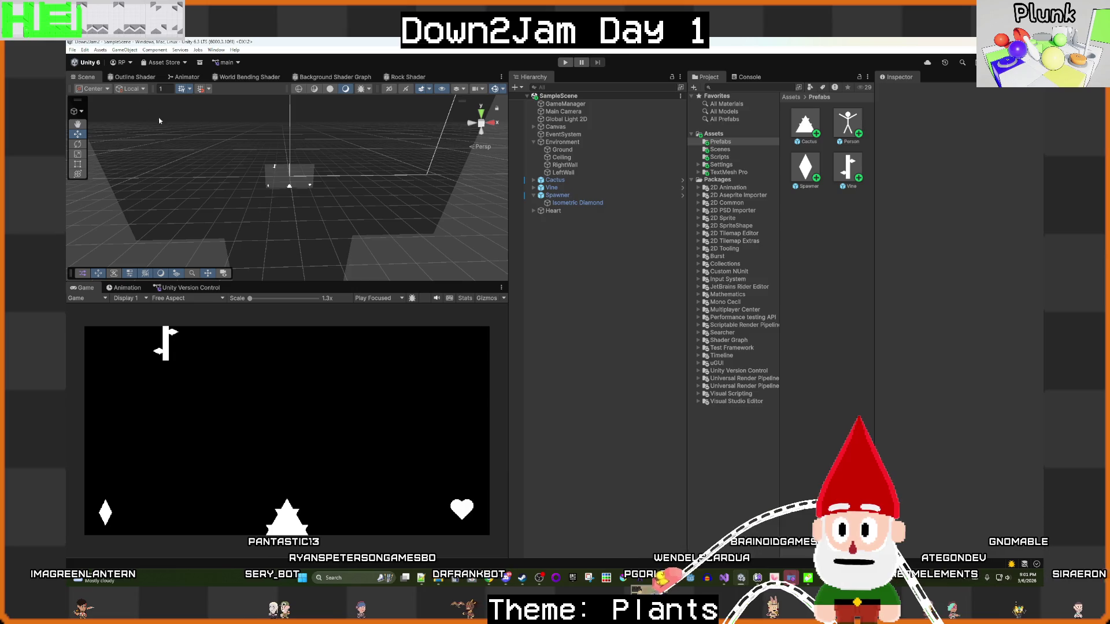
# Step: Build the Windows game from Build Profiles into the 6 March, 2026 folder, then run and close it
pyautogui.click(72, 50)
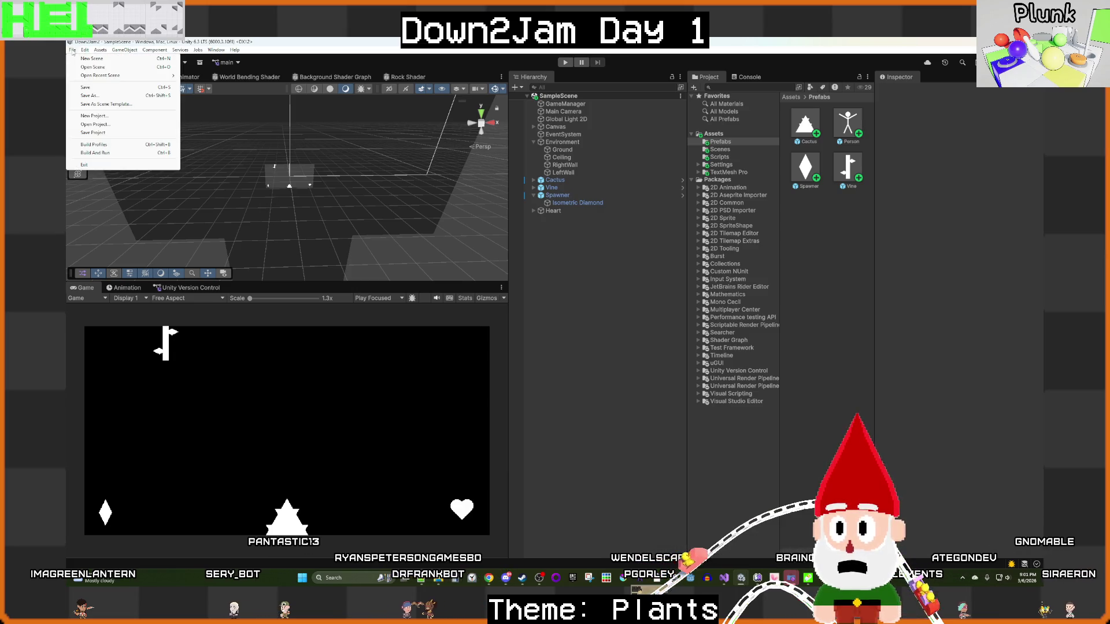
pyautogui.click(116, 149)
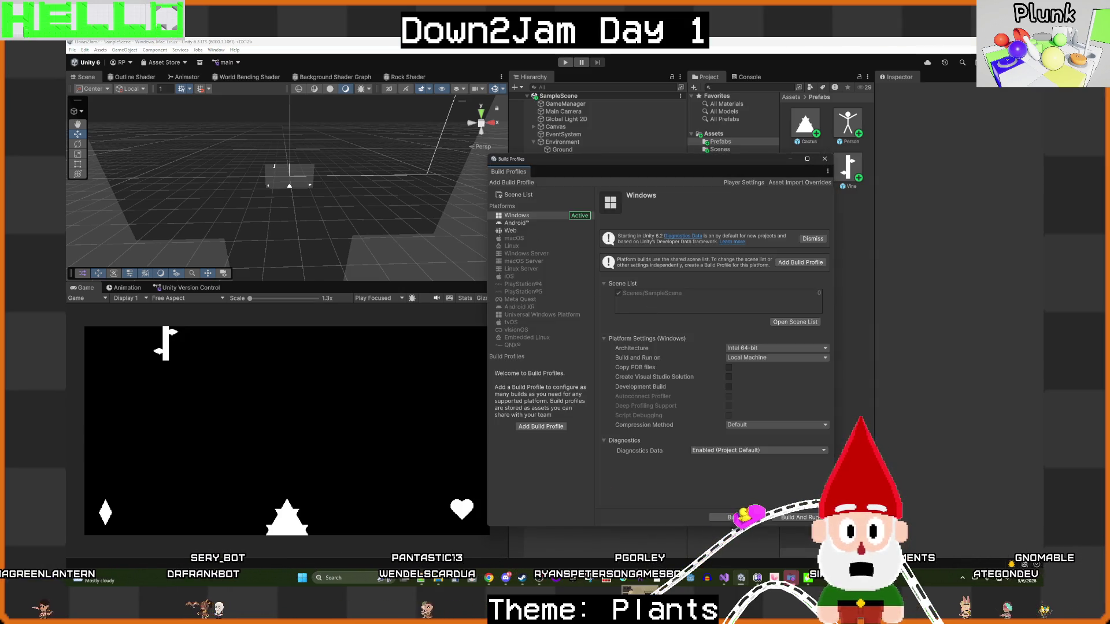
pyautogui.click(740, 518)
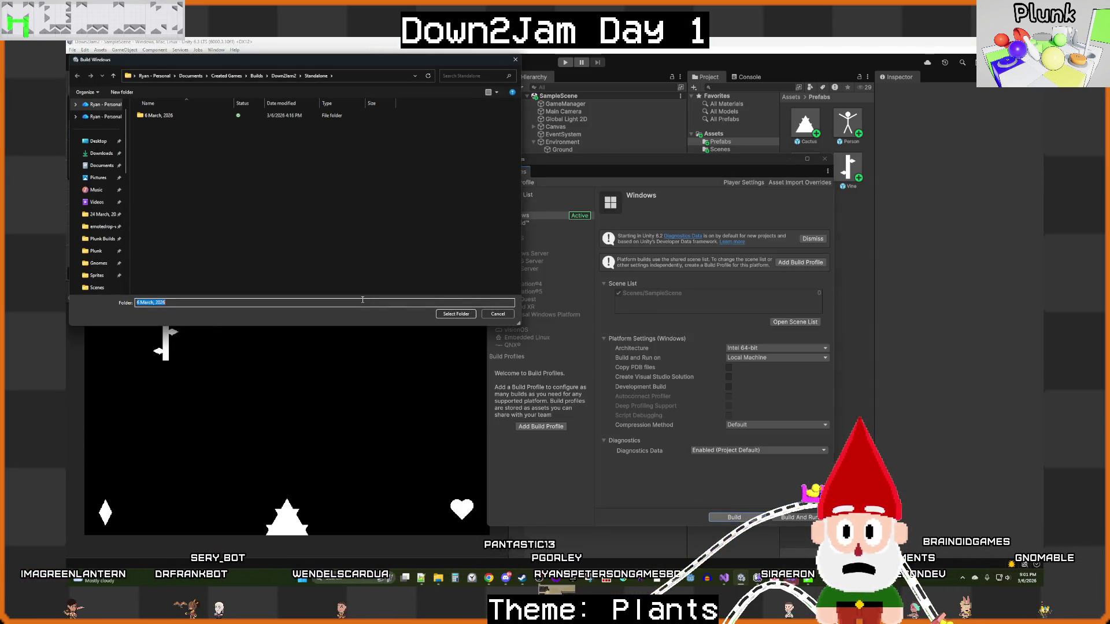
pyautogui.doubleClick(175, 115)
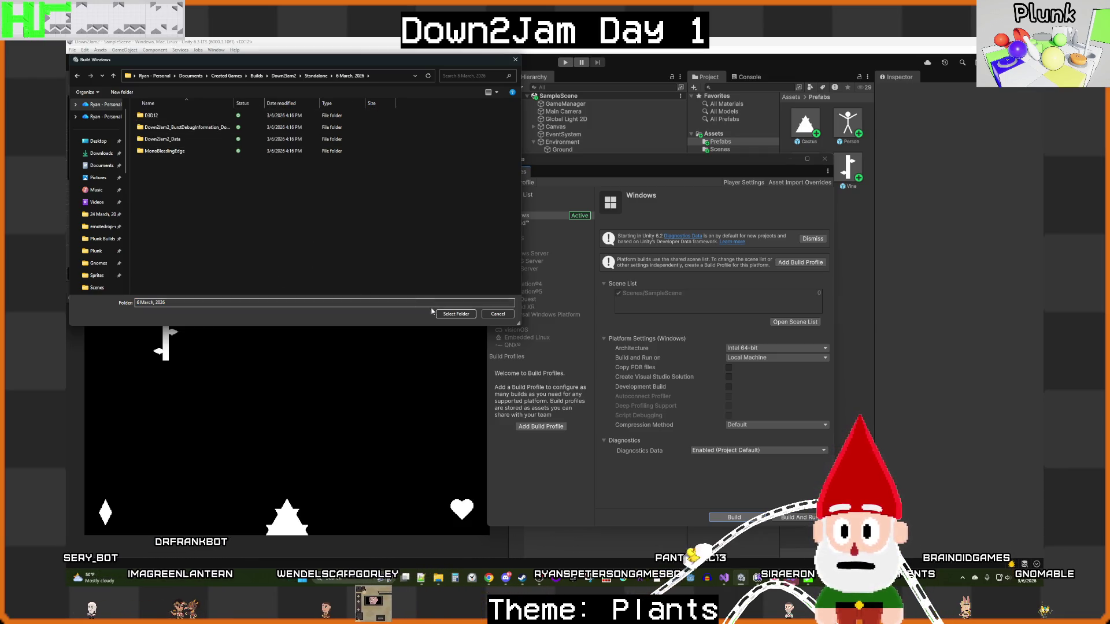
pyautogui.click(450, 314)
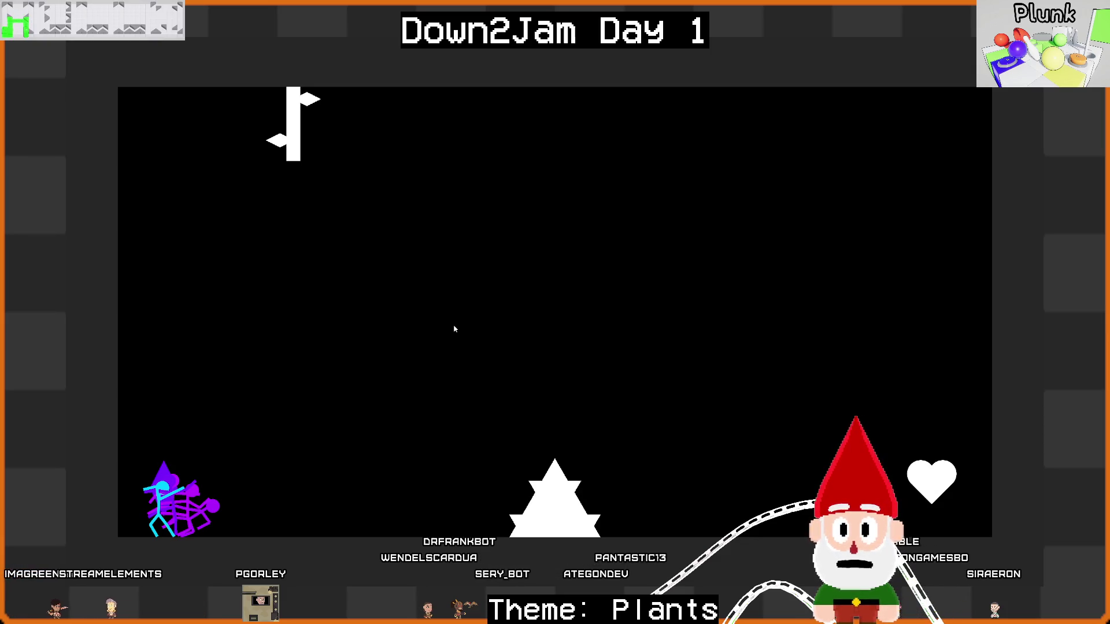
pyautogui.hotkey('alt', 'F4')
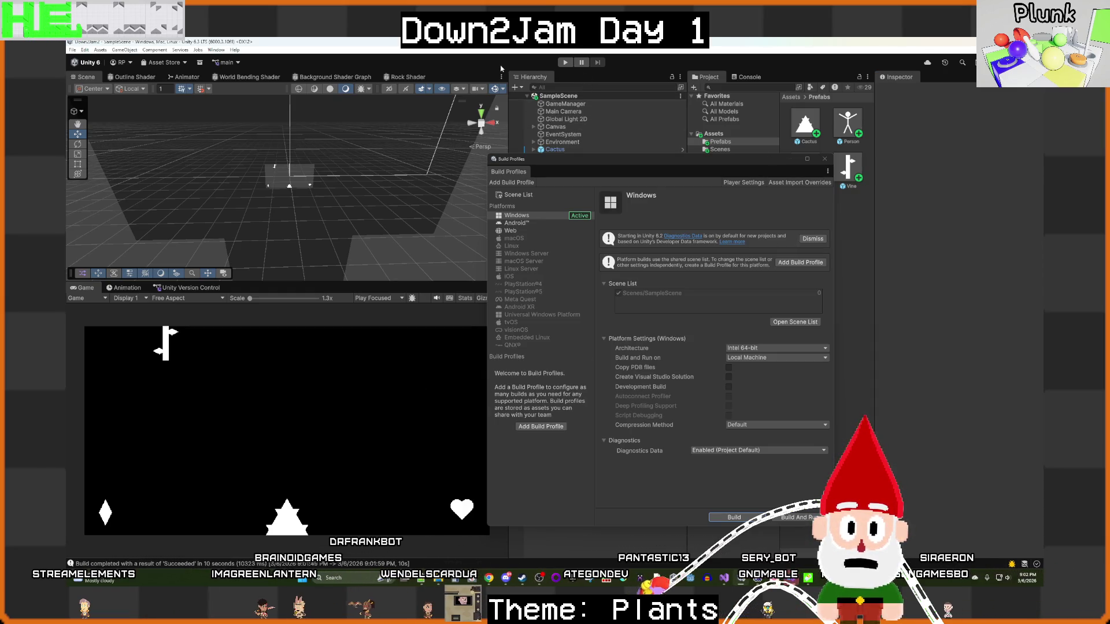
# Step: Set the Person prefab's Move Speed to 10000 and return to the scene
pyautogui.click(824, 164)
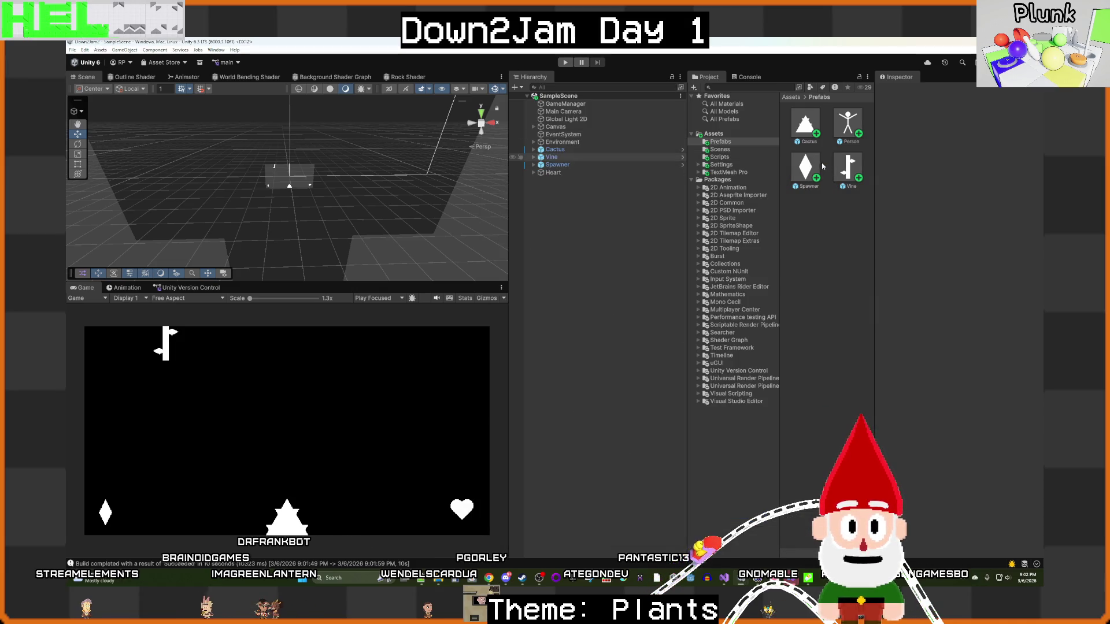
pyautogui.doubleClick(847, 131)
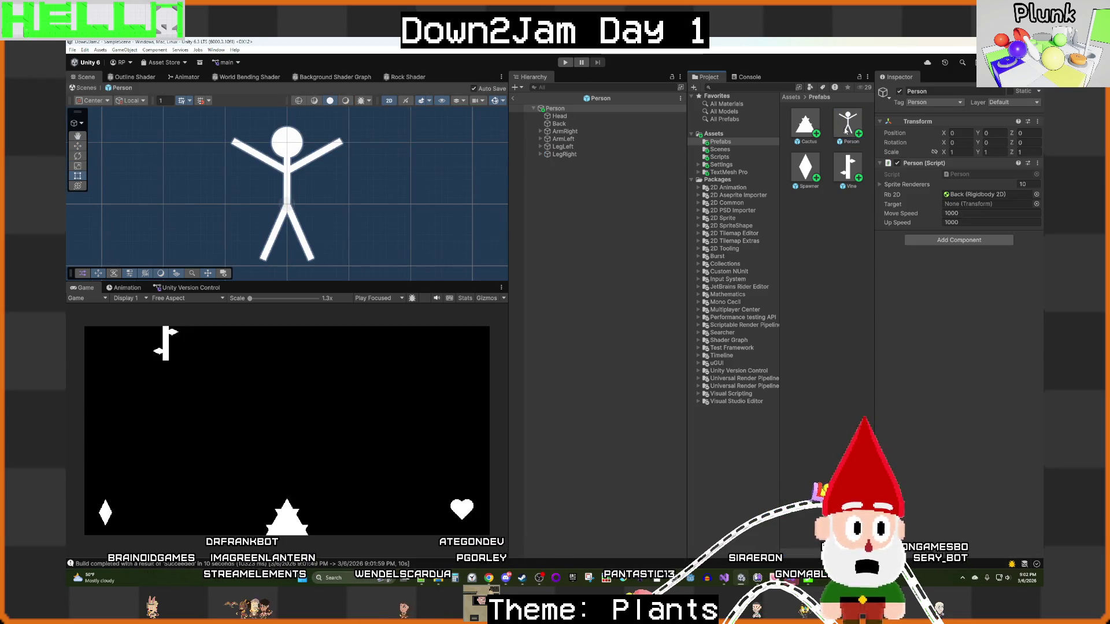
pyautogui.click(972, 212)
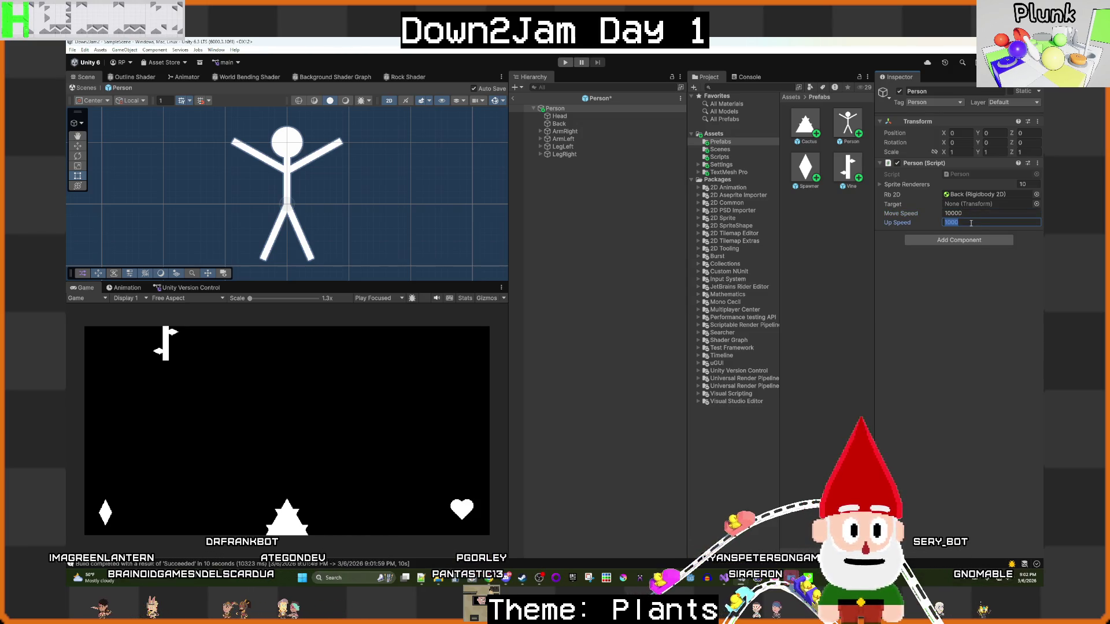
pyautogui.write('0')
pyautogui.click(629, 229)
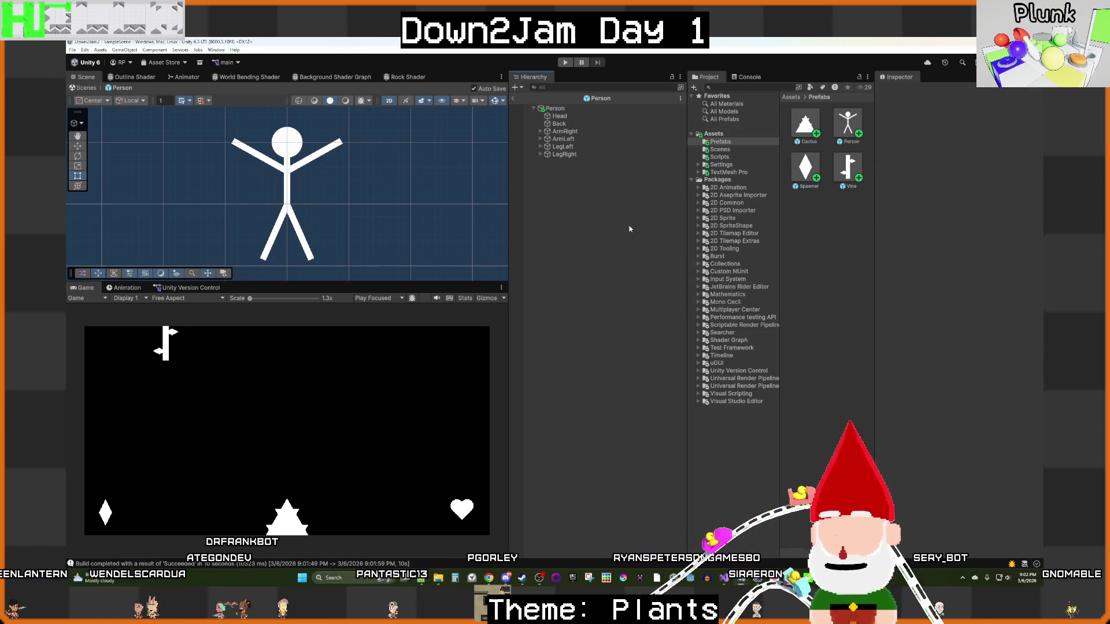
pyautogui.click(514, 101)
# Step: Start a new Windows build into the 6 March, 2026 folder
pyautogui.click(73, 50)
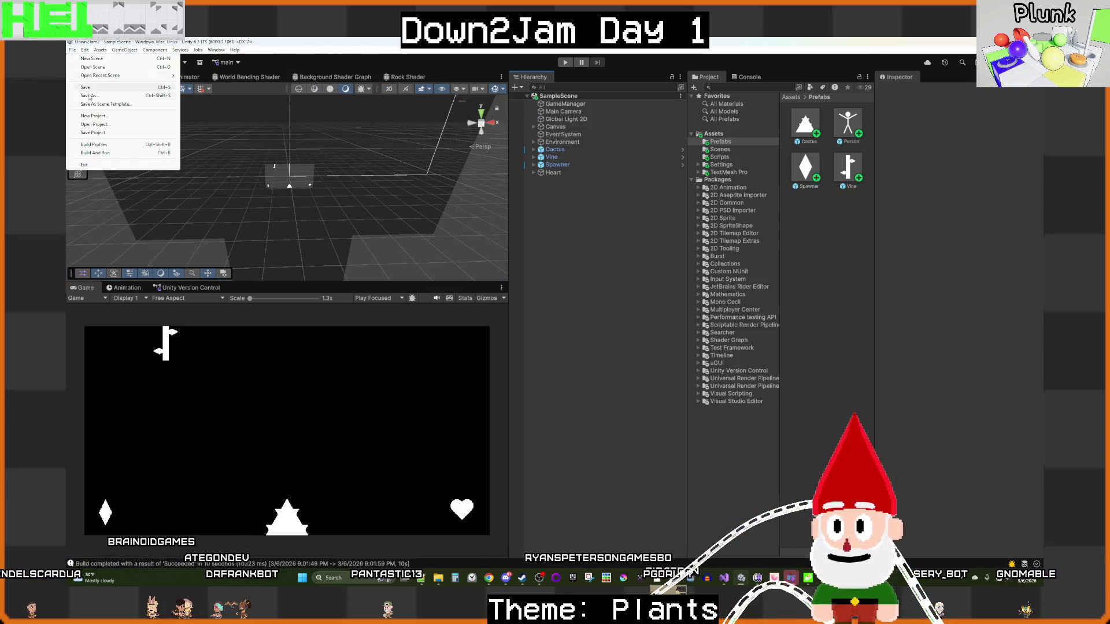
pyautogui.click(93, 145)
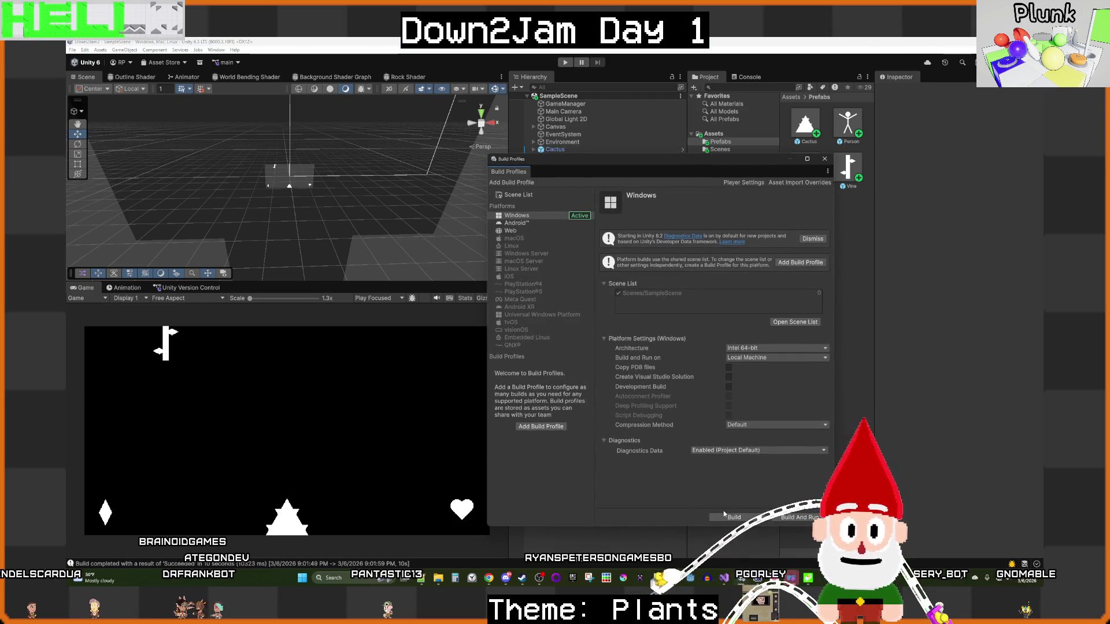
pyautogui.doubleClick(324, 116)
pyautogui.click(450, 315)
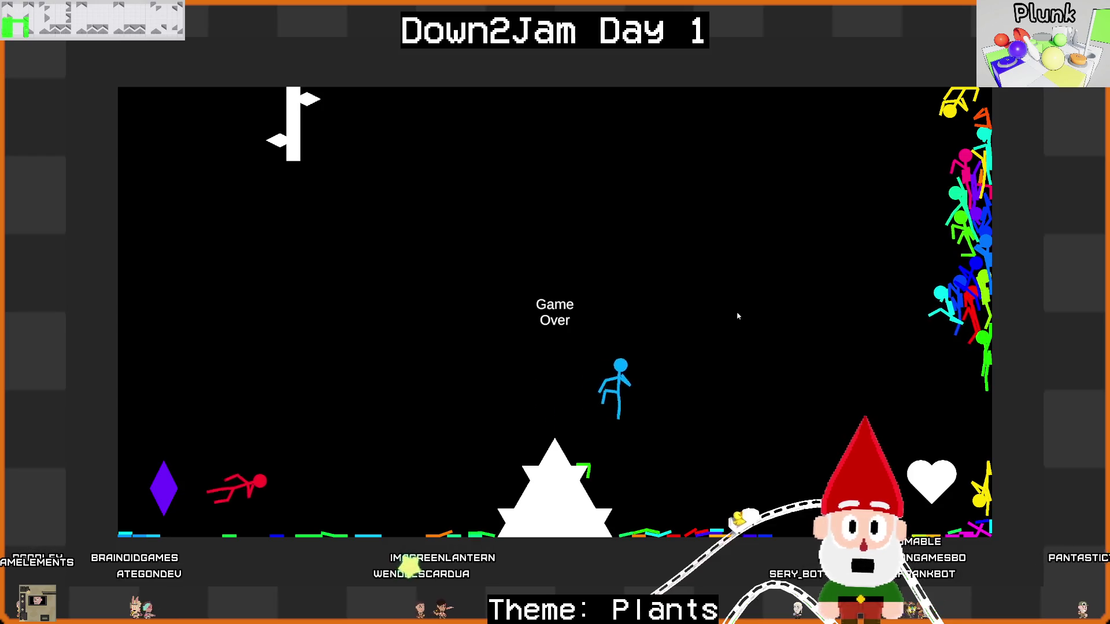
# Step: Quit the finished game, start a new round, and pick a cover frame for the reel
pyautogui.hotkey('alt', 'F4')
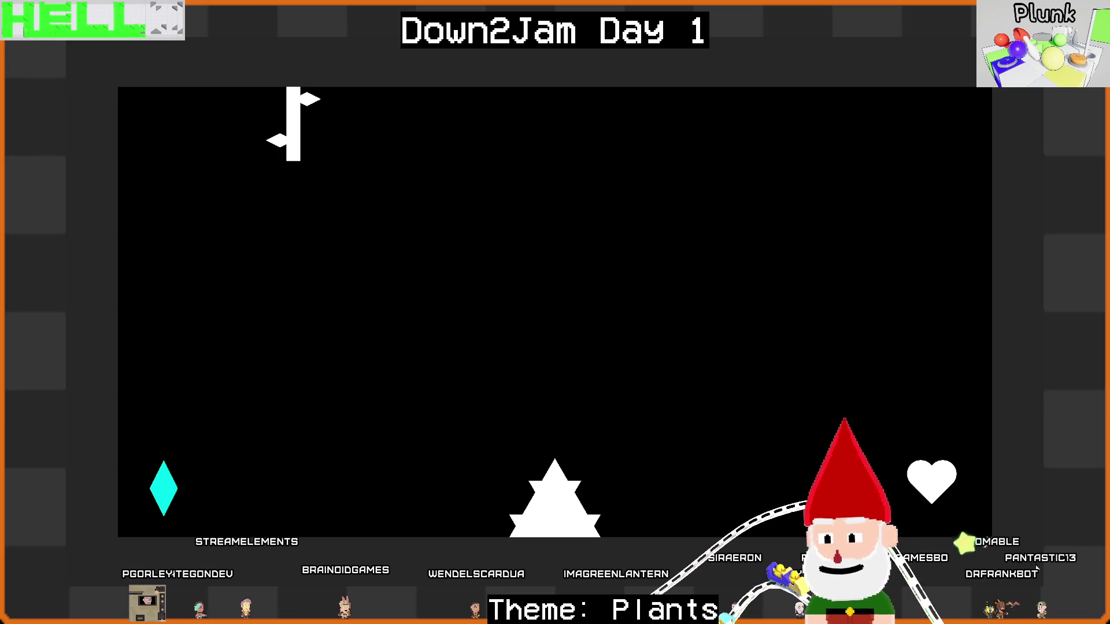
pyautogui.press('Right')
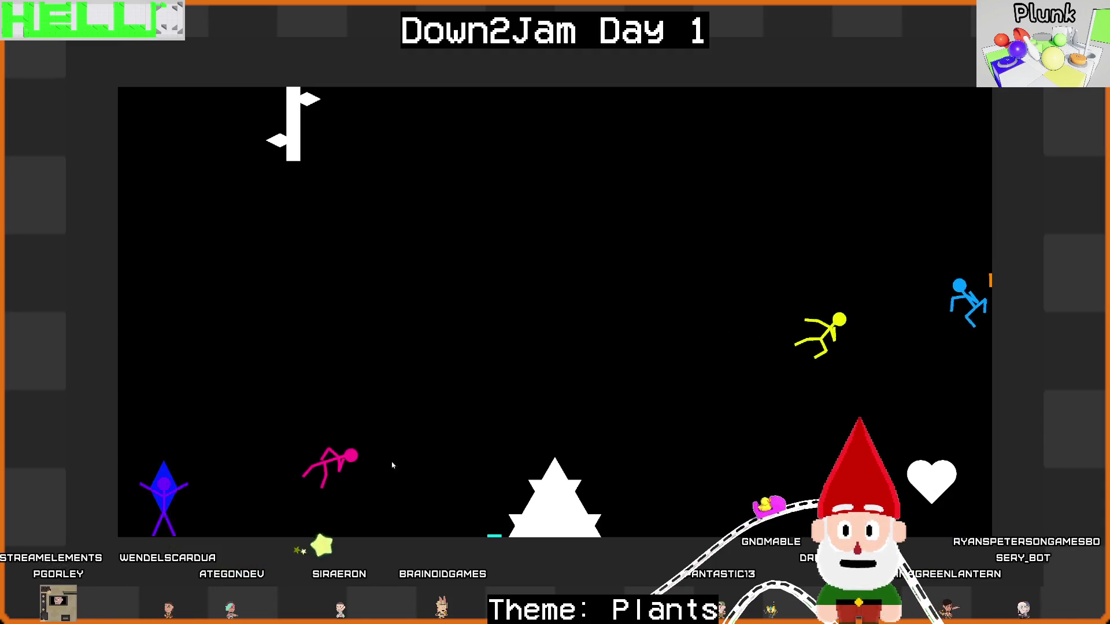
pyautogui.moveTo(723, 214); pyautogui.dragTo(705, 214)
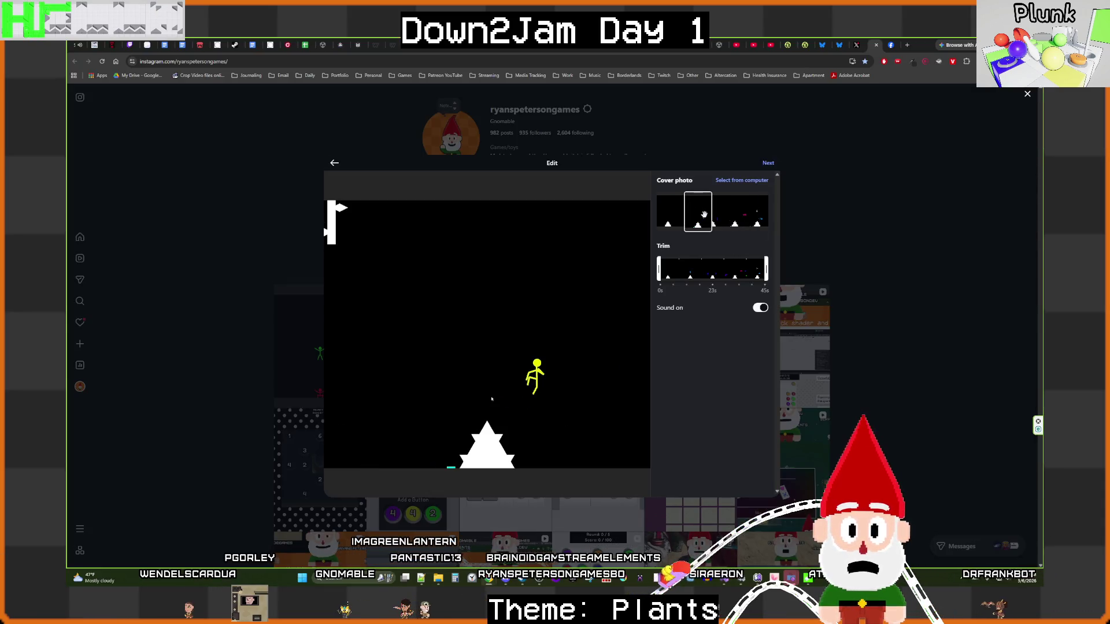
# Step: Adjust the cover frame, paste the Down2Jam day-one caption with hashtags, and share the reel
pyautogui.moveTo(707, 216); pyautogui.dragTo(713, 216)
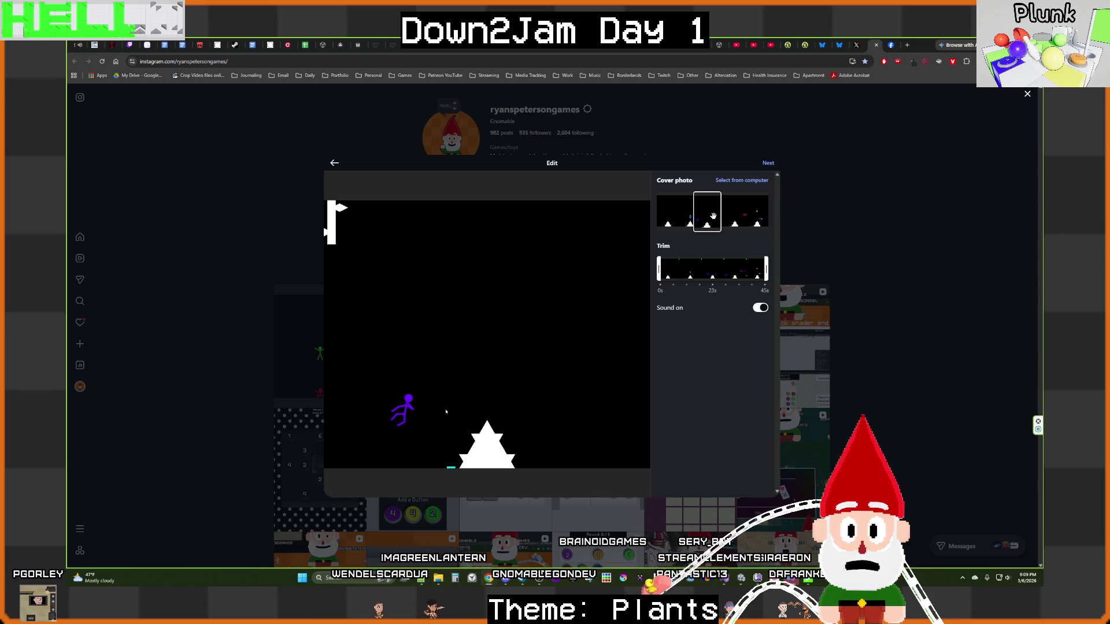
pyautogui.click(768, 164)
pyautogui.click(707, 205)
pyautogui.write('End of progress for the first day of Down2Jam  #indiedev #gamedev #unity #gamejam')
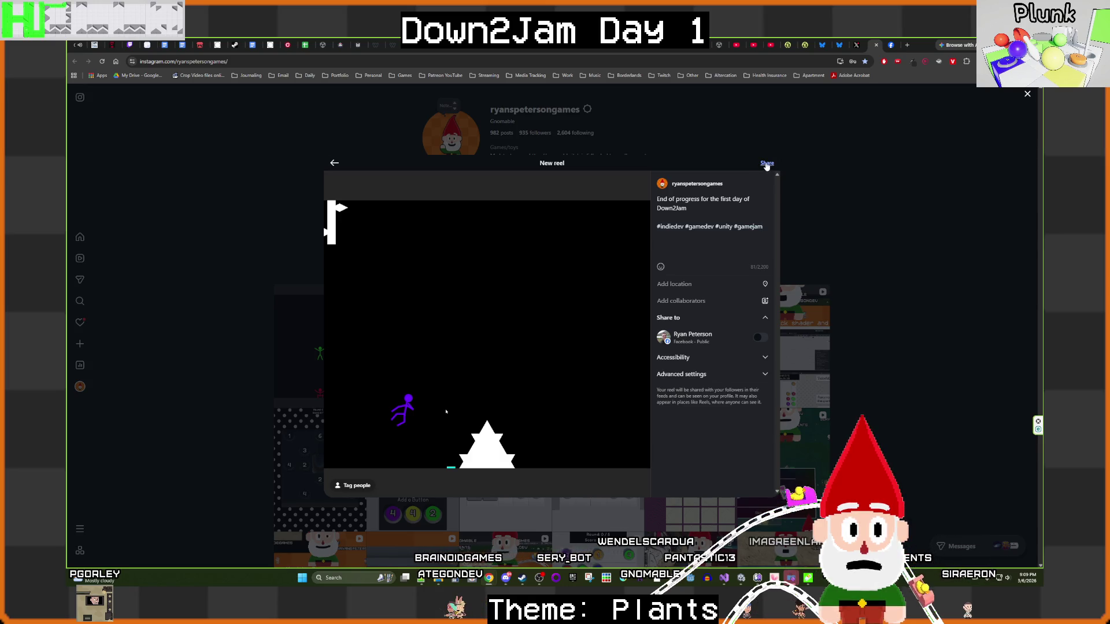
pyautogui.click(767, 165)
pyautogui.click(896, 46)
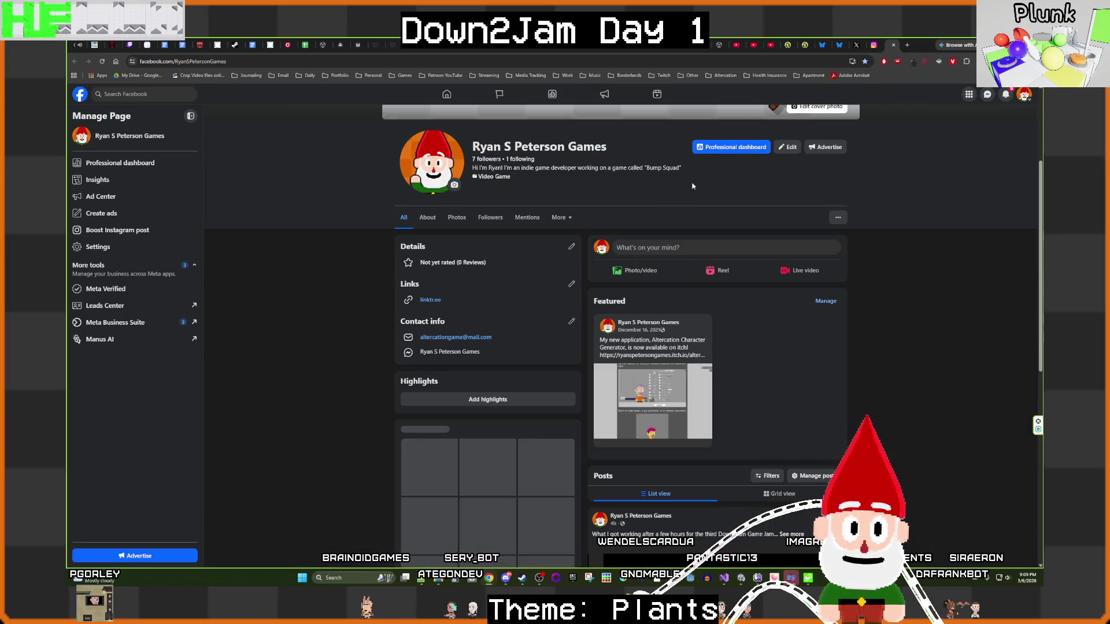
# Step: Attach the Down2Jam2 gameplay video to a new page post with the pasted day-one caption
pyautogui.click(642, 270)
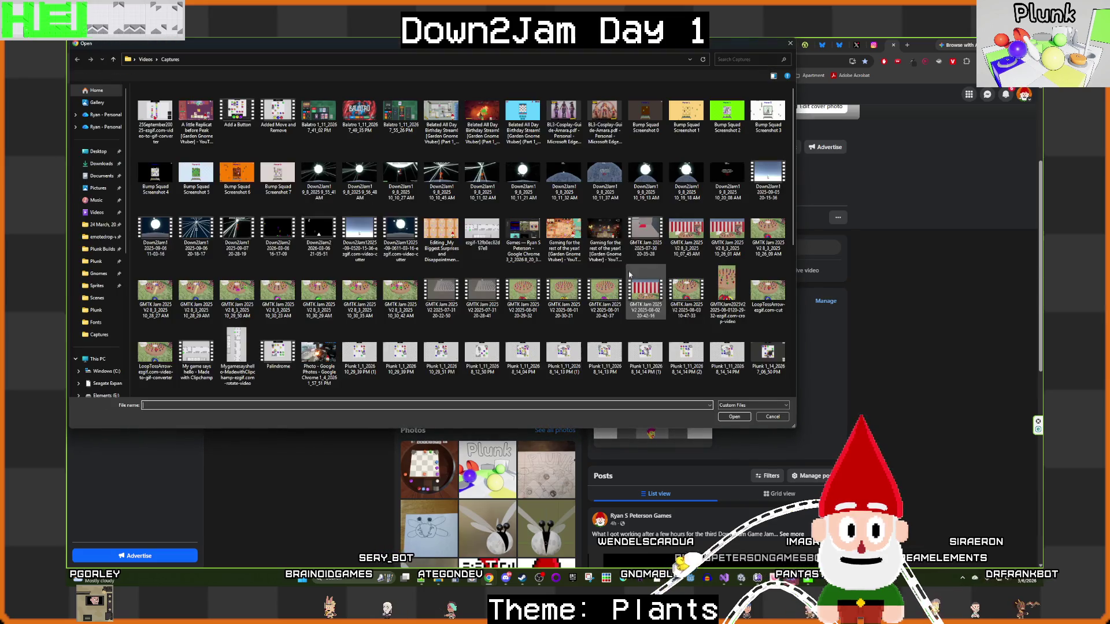
pyautogui.click(319, 235)
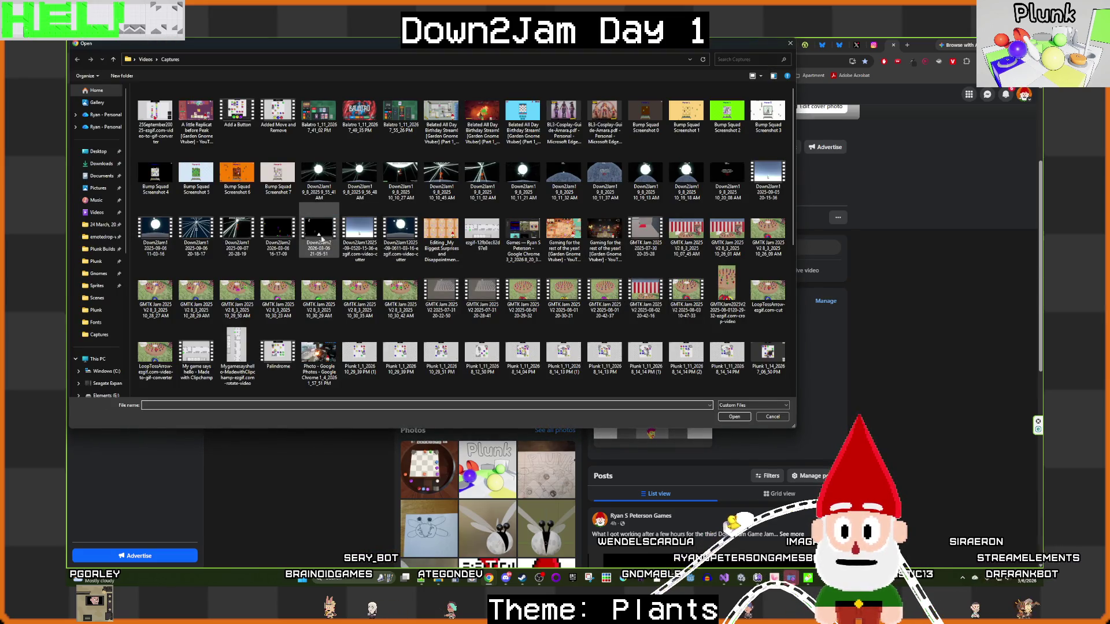
pyautogui.click(732, 417)
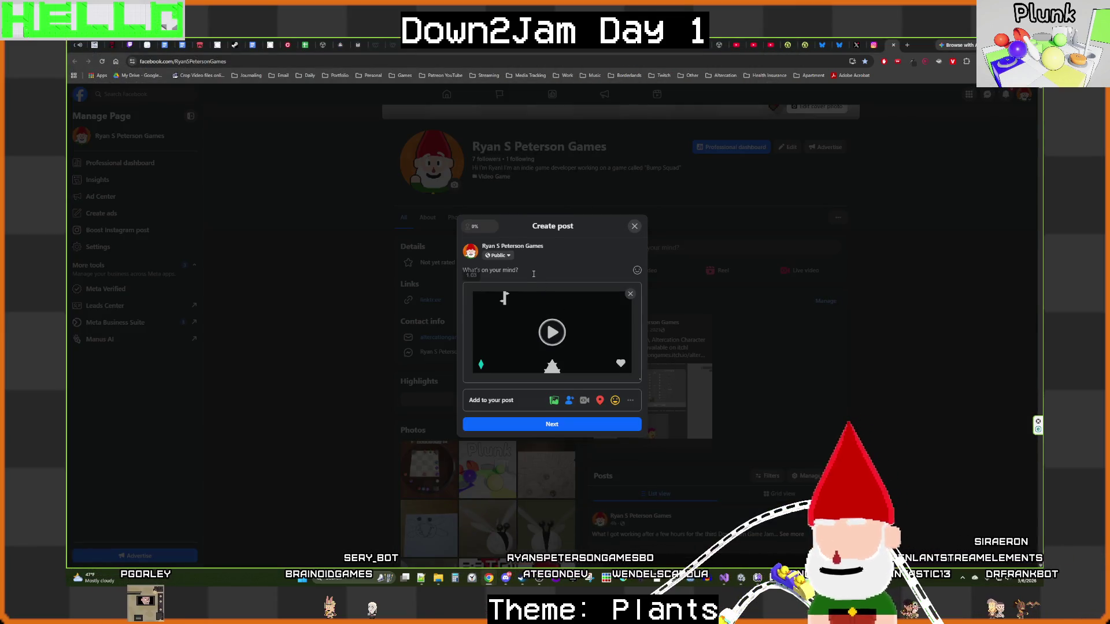
pyautogui.write('End of progress for the first day of Down2Jam #indiedev #gamedev #unity #gamejam')
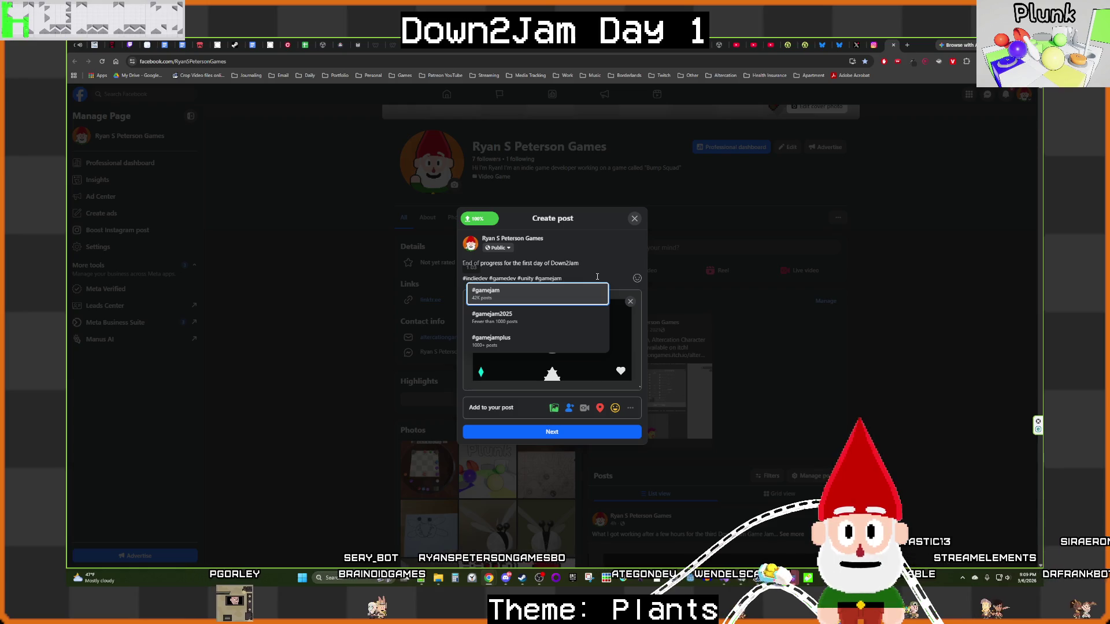
pyautogui.click(595, 432)
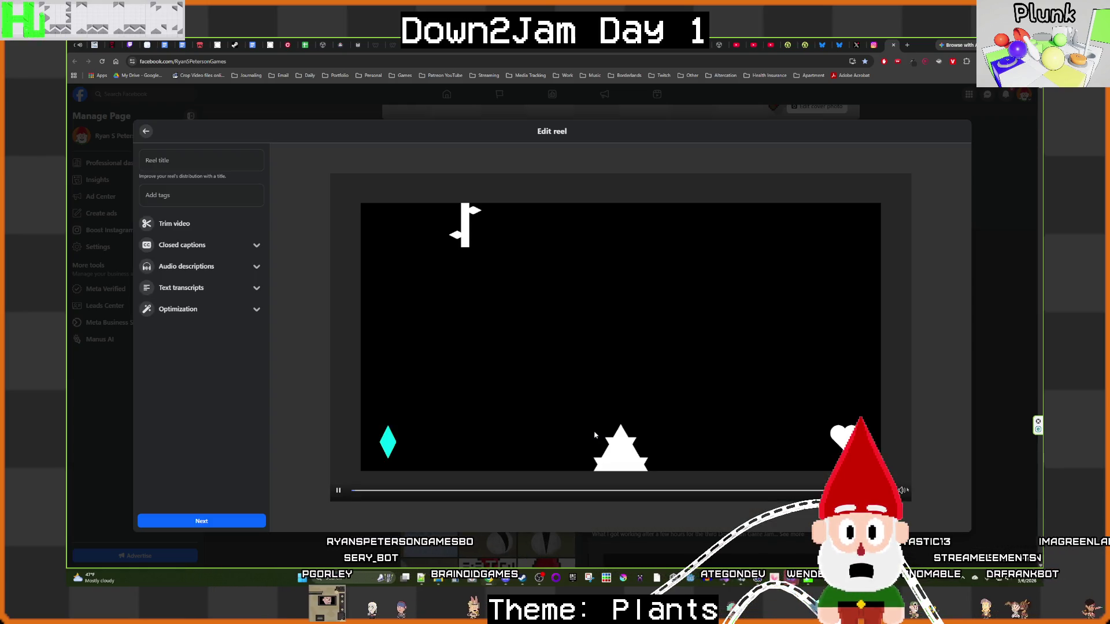
# Step: Give the reel its day-one title and the tags indiedev, gamedev, unity and gamejam
pyautogui.click(209, 151)
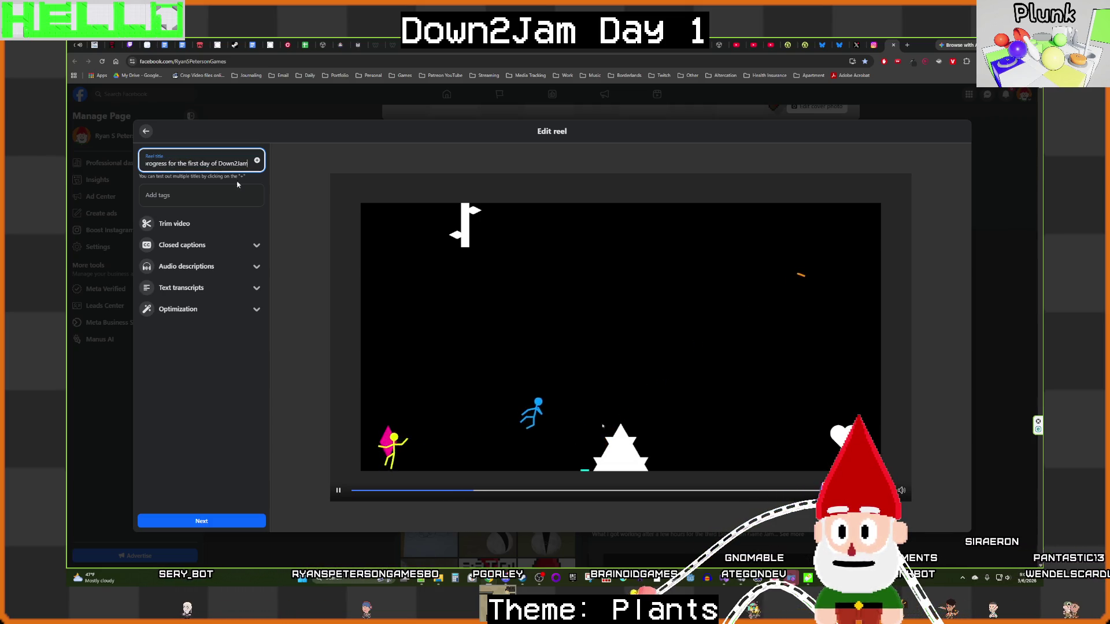
pyautogui.click(221, 191)
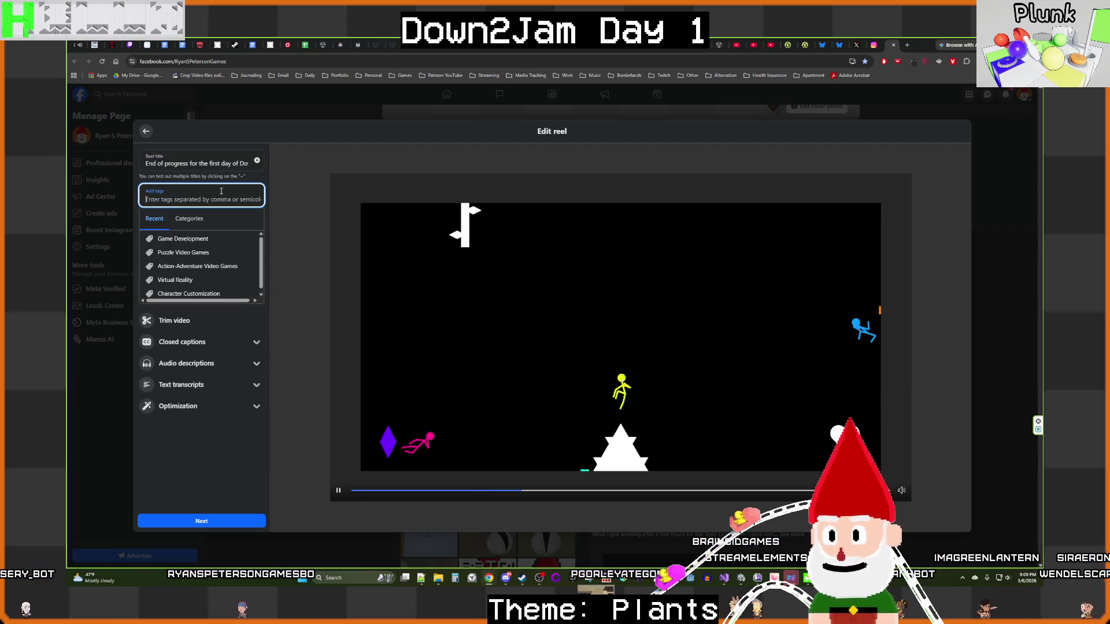
pyautogui.hotkey('ctrl', 'v')
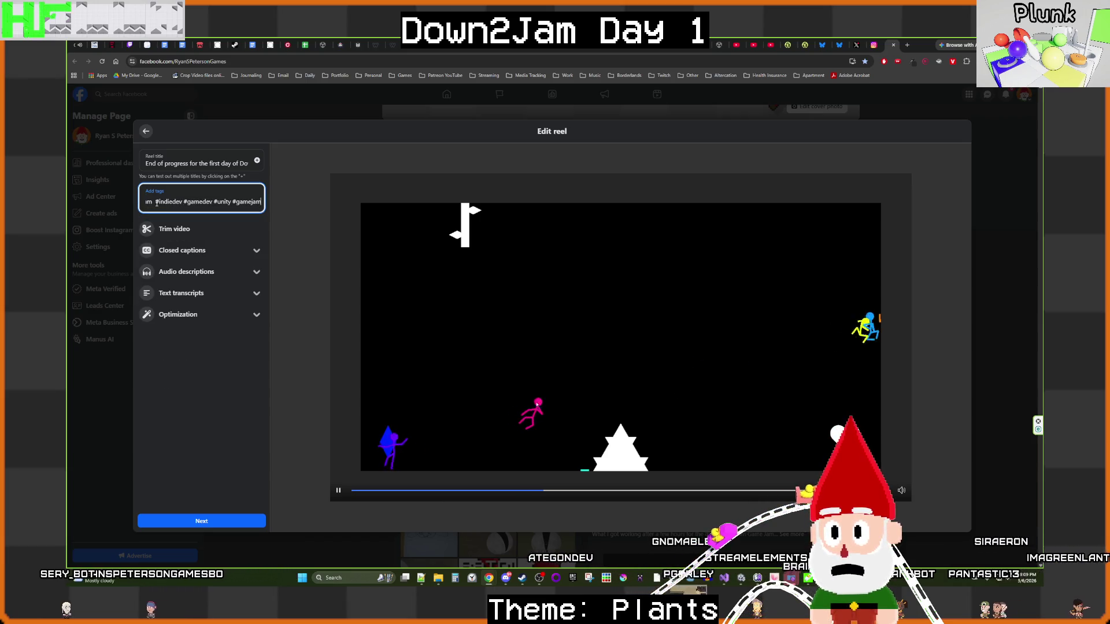
pyautogui.hotkey('shift', 'Home')
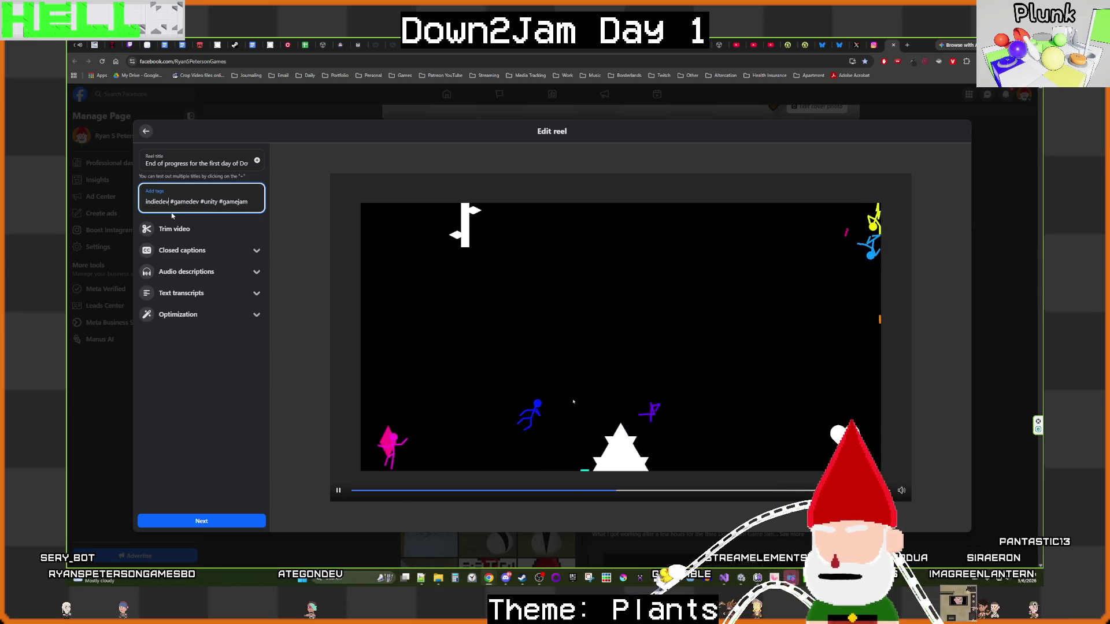
pyautogui.press('Return')
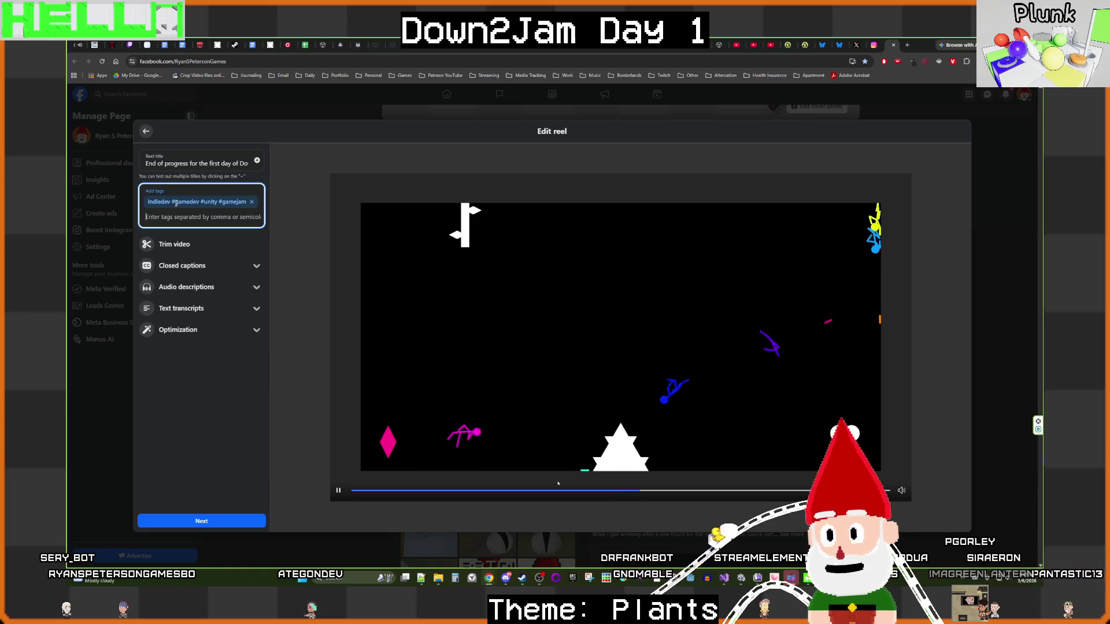
pyautogui.click(174, 202)
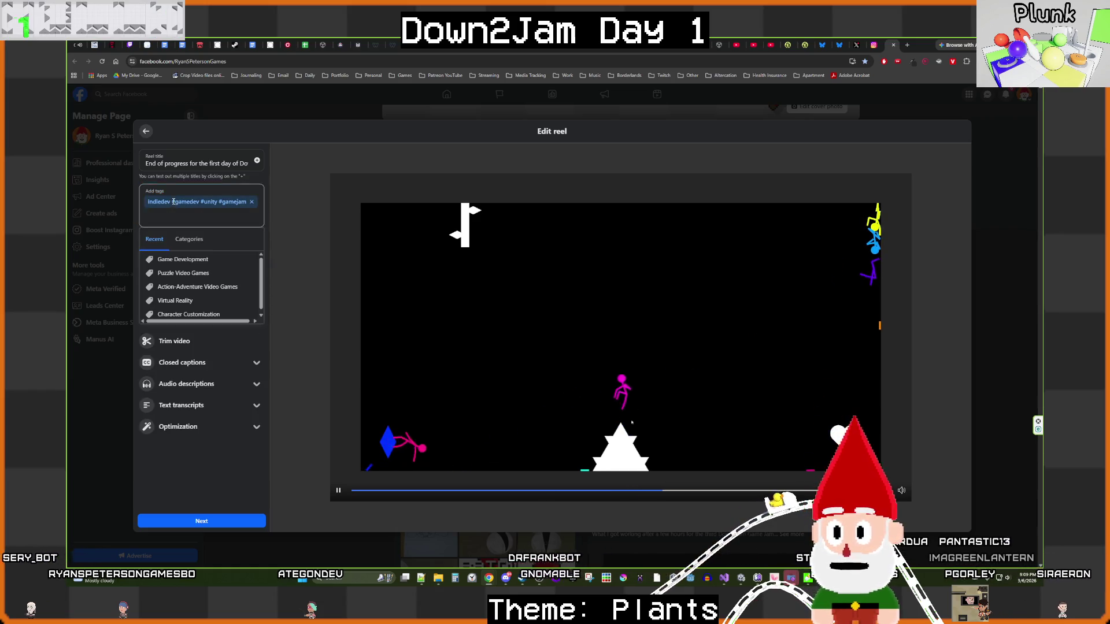
pyautogui.click(252, 201)
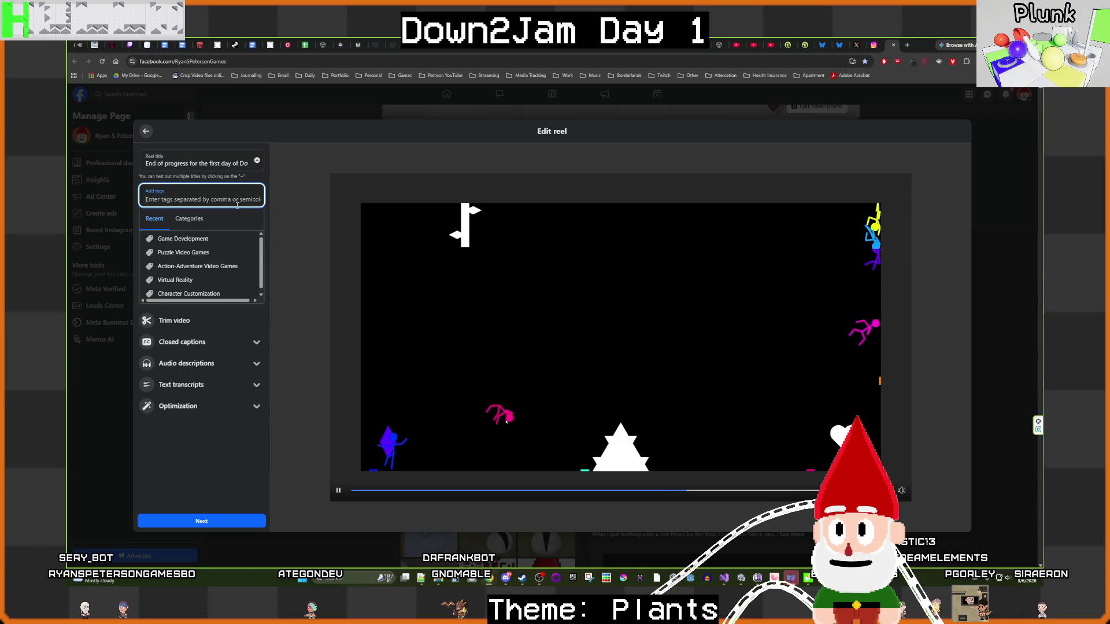
pyautogui.hotkey('ctrl', 'v')
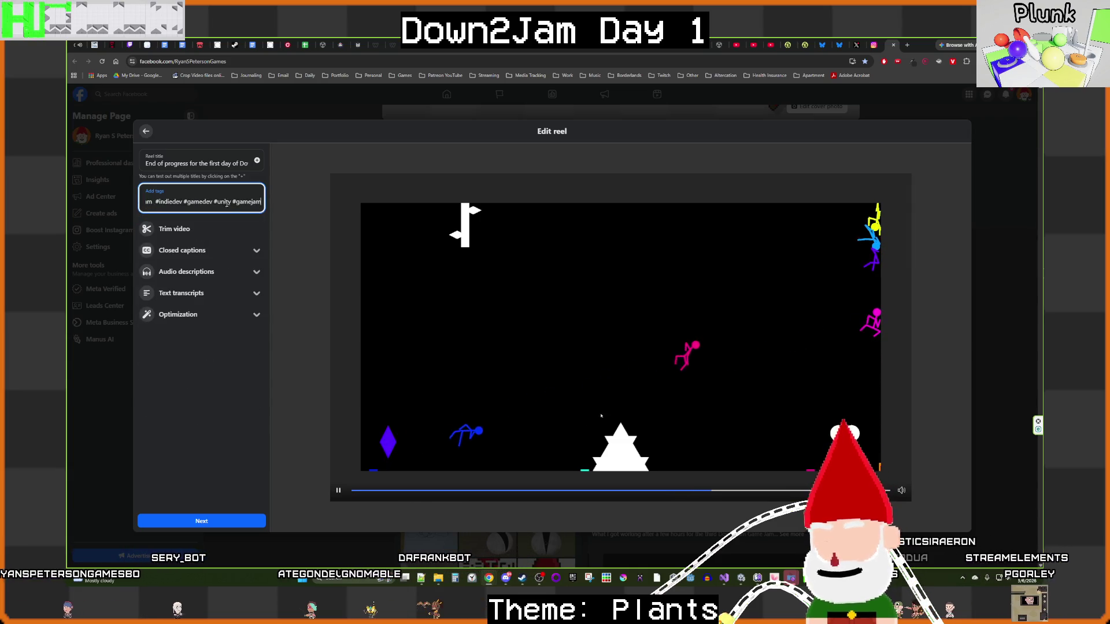
pyautogui.hotkey('ctrl', 'z')
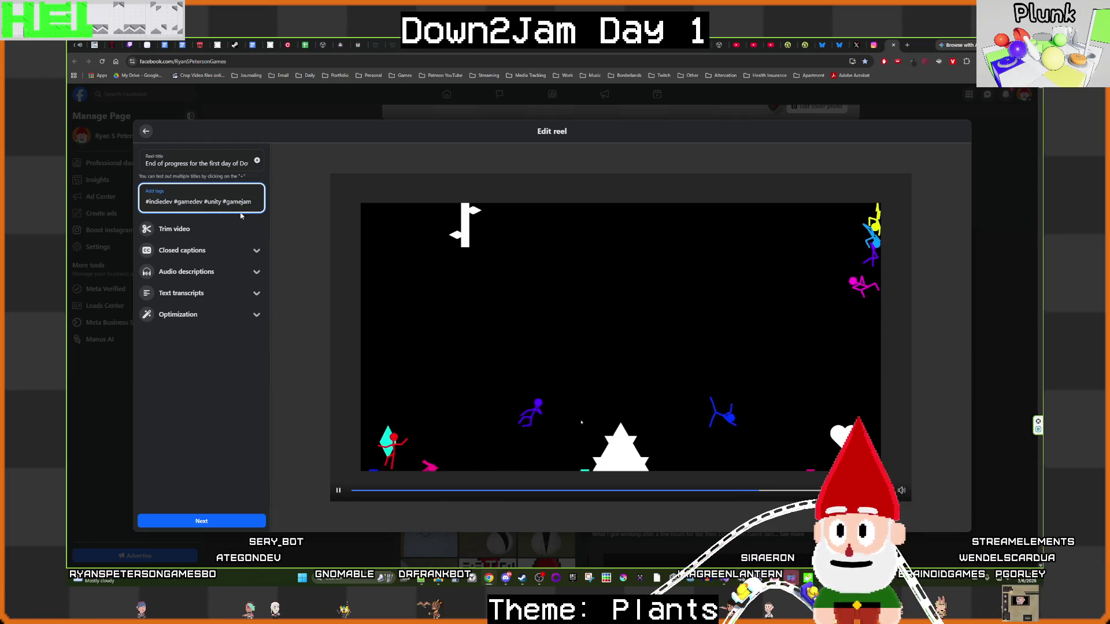
# Step: Continue past the reel settings and post the reel to the page
pyautogui.click(211, 521)
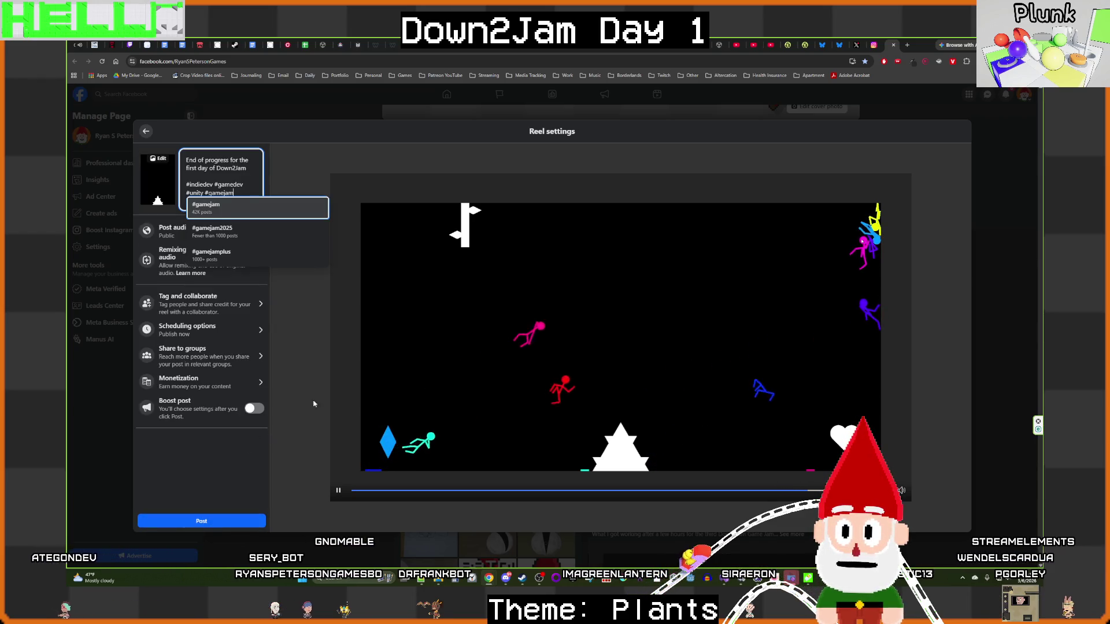
pyautogui.click(240, 463)
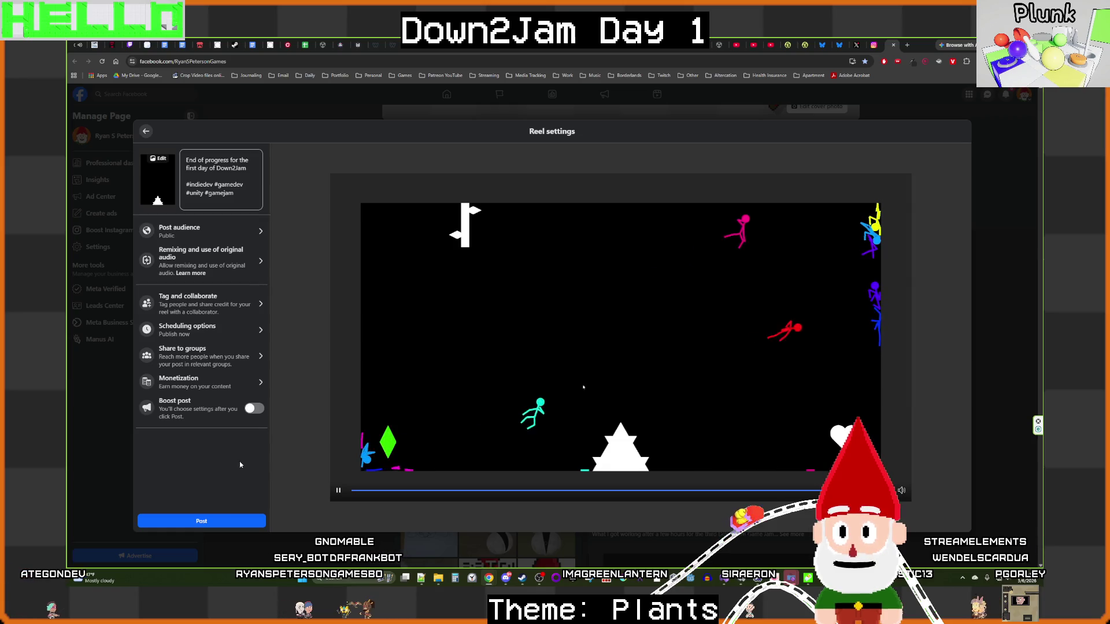
pyautogui.click(228, 521)
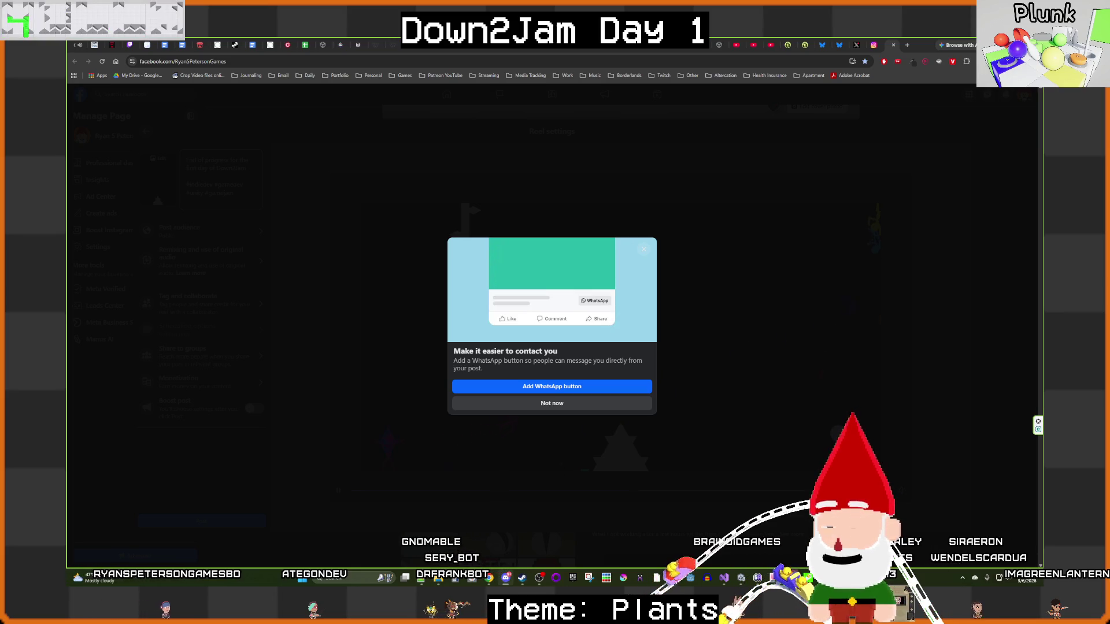
# Step: Open the YouTube channel in a new tab and head to uploading a video from the account menu
pyautogui.click(908, 46)
pyautogui.write('yo9u')
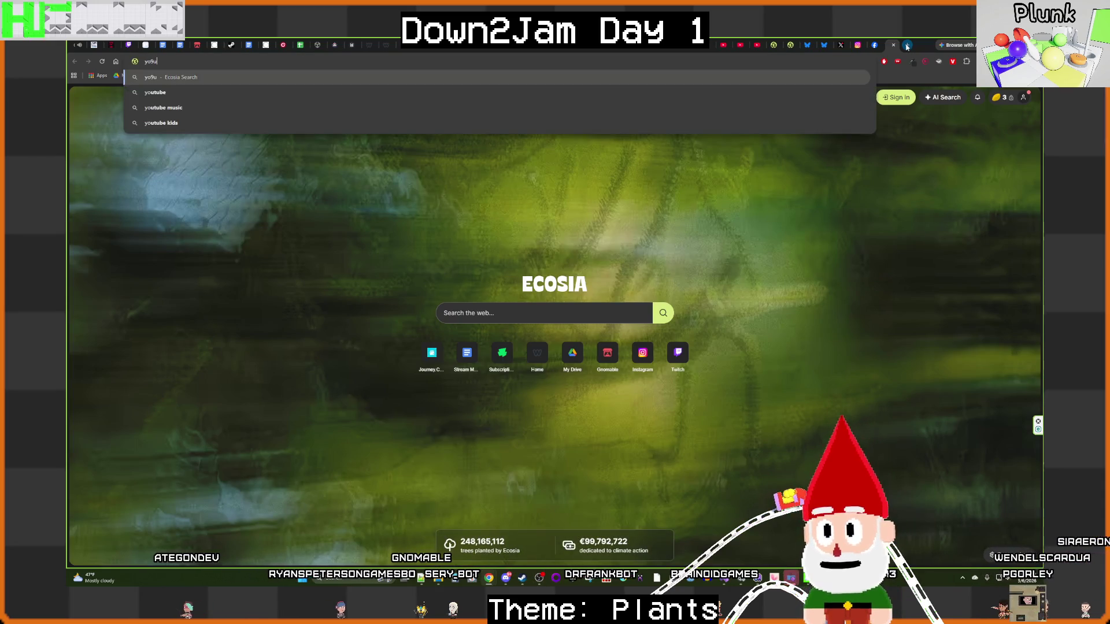
pyautogui.press('BackSpace')
pyautogui.press('BackSpace')
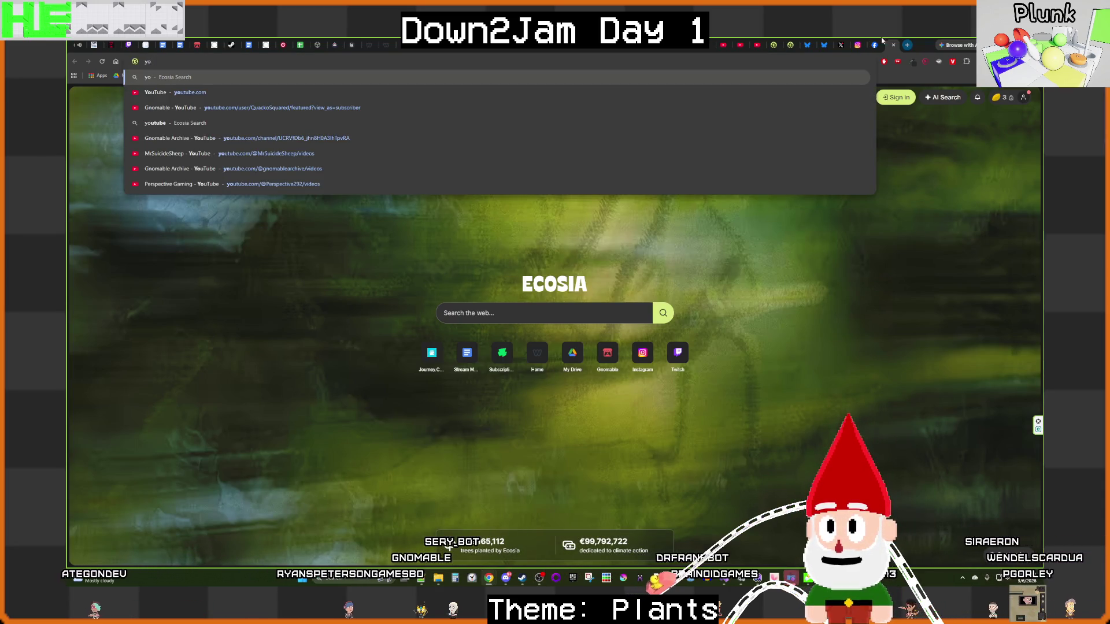
pyautogui.click(278, 108)
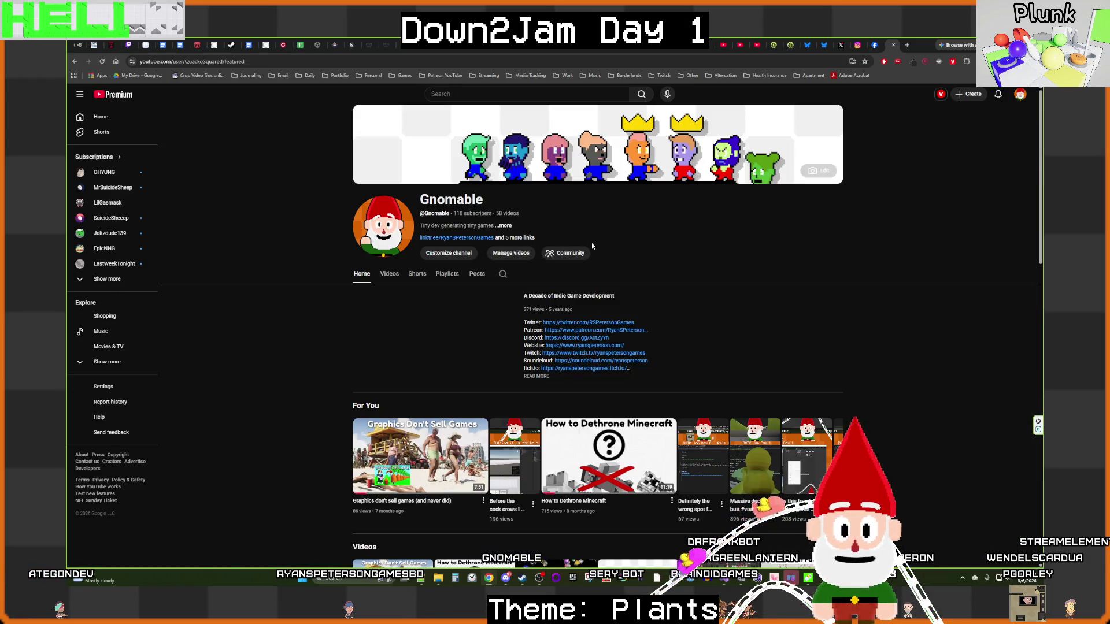
pyautogui.click(372, 375)
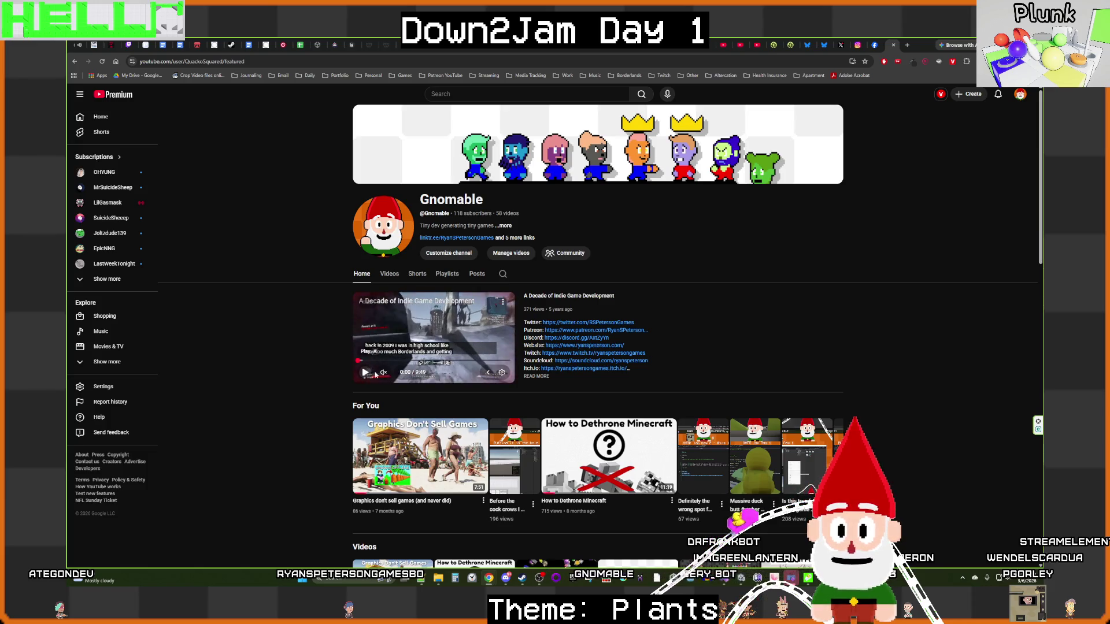
pyautogui.click(1022, 95)
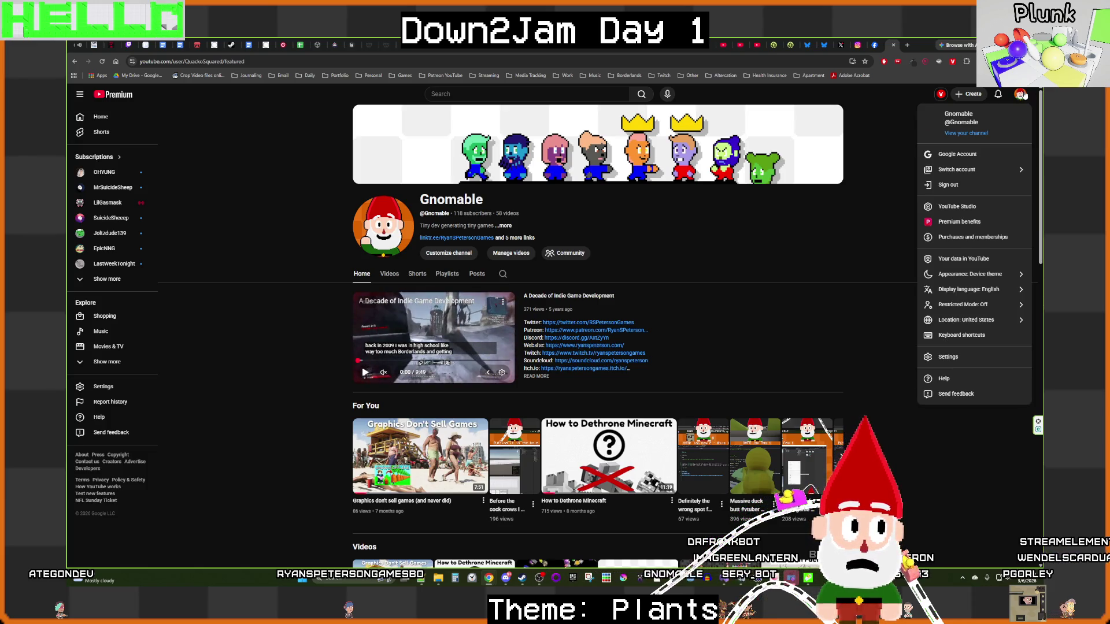
pyautogui.click(894, 98)
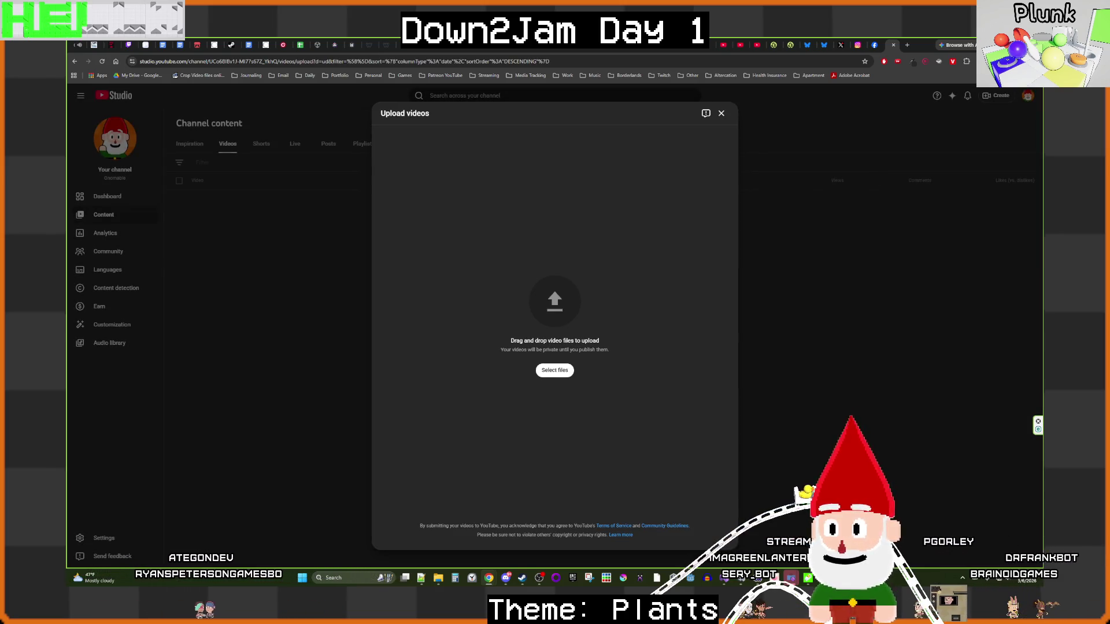
# Step: Upload the recording titled 'Down2Jam 3 Day 1 Progress', set it Unlisted, and open its watch page
pyautogui.moveTo(344, 314); pyautogui.dragTo(472, 303)
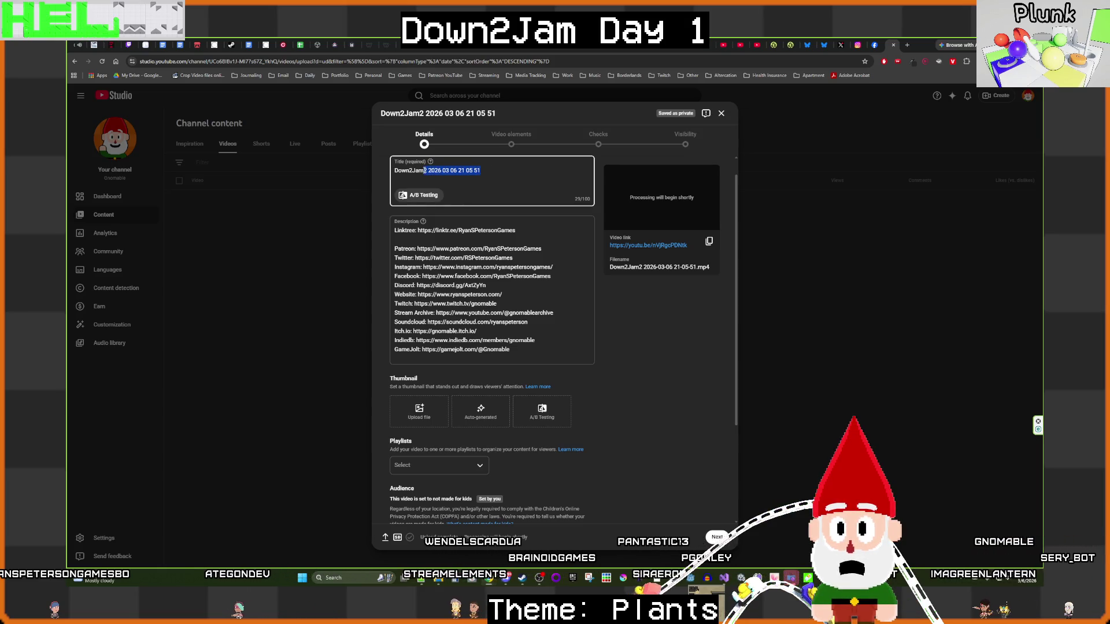
pyautogui.write('3 Day 1 Progress')
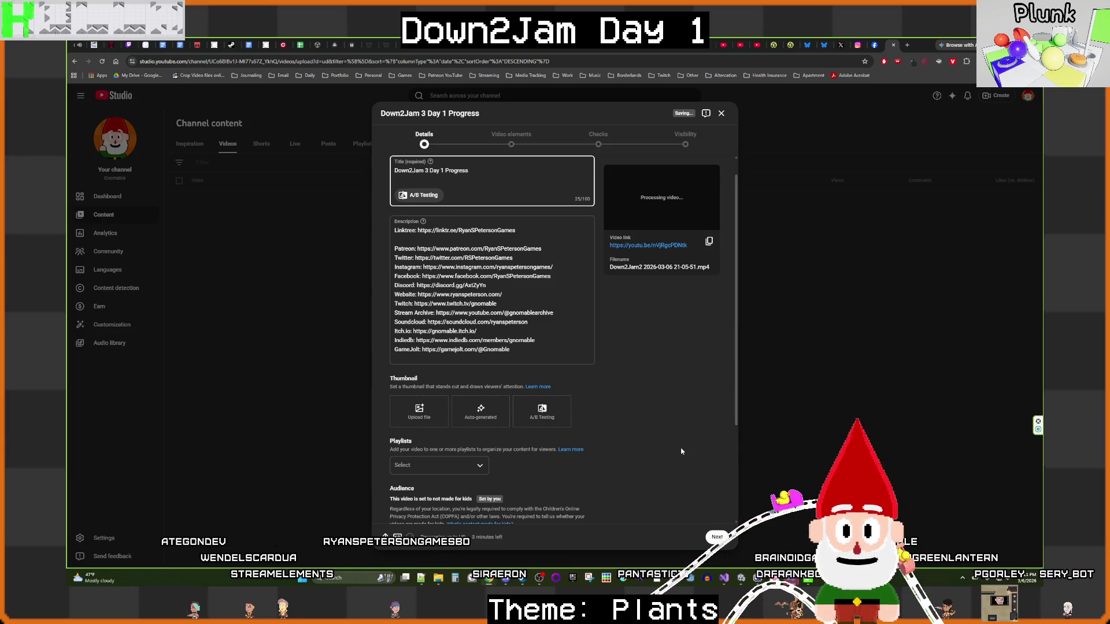
pyautogui.click(716, 538)
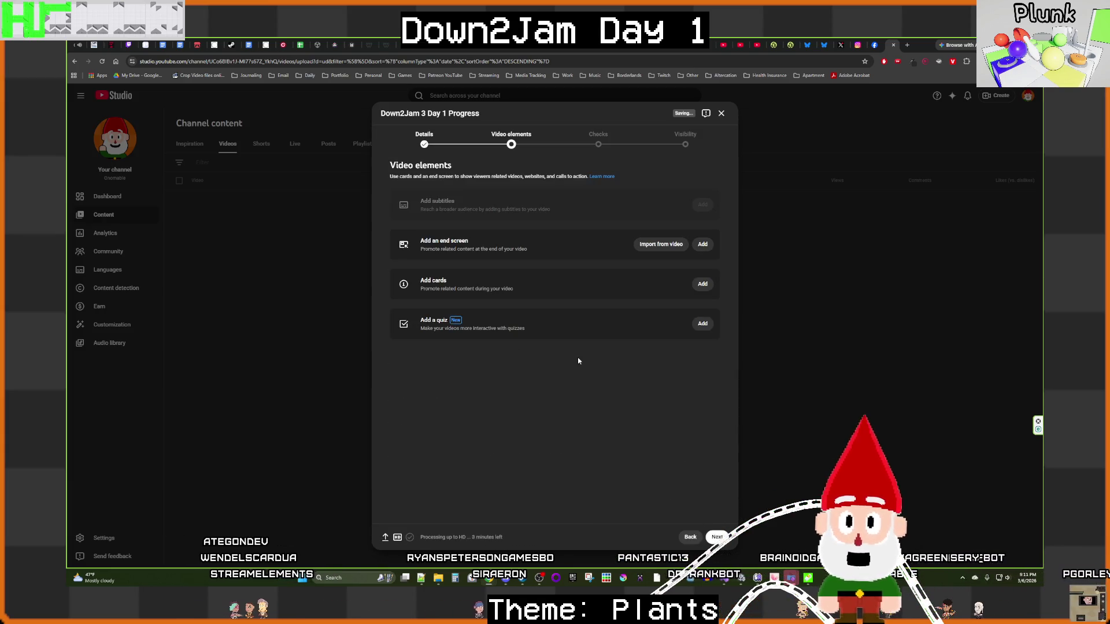
pyautogui.click(716, 537)
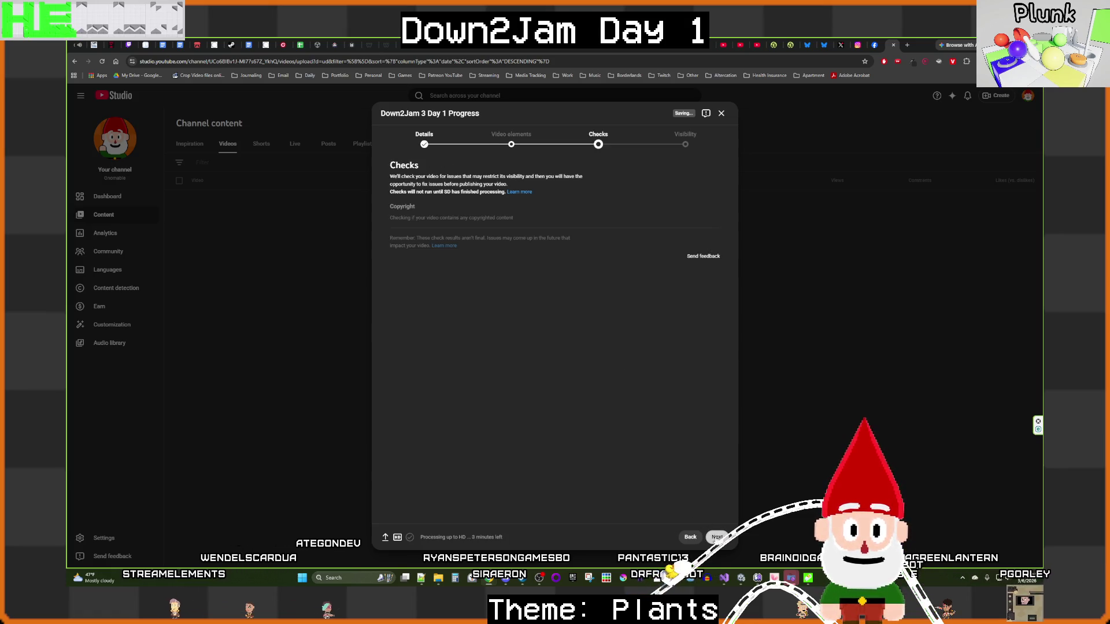
pyautogui.click(716, 538)
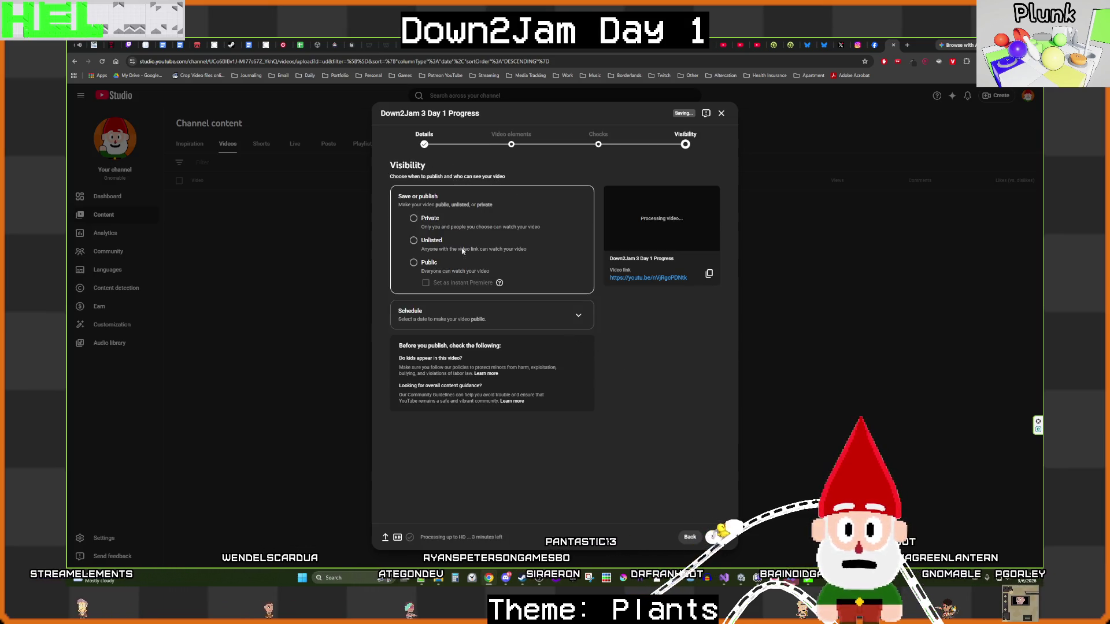
pyautogui.click(429, 242)
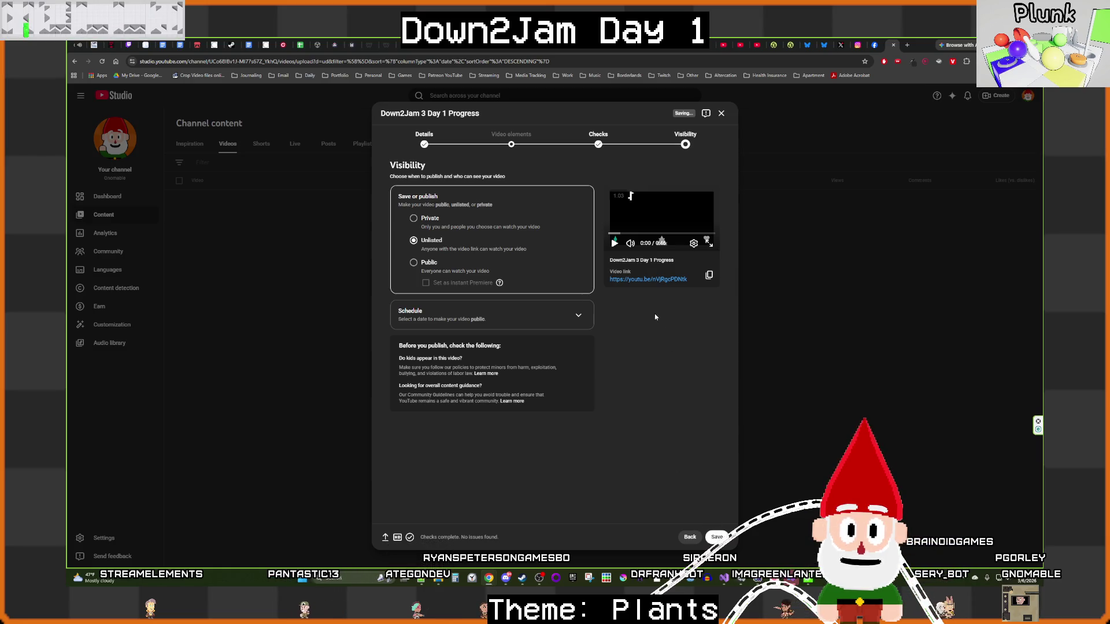
pyautogui.click(654, 282)
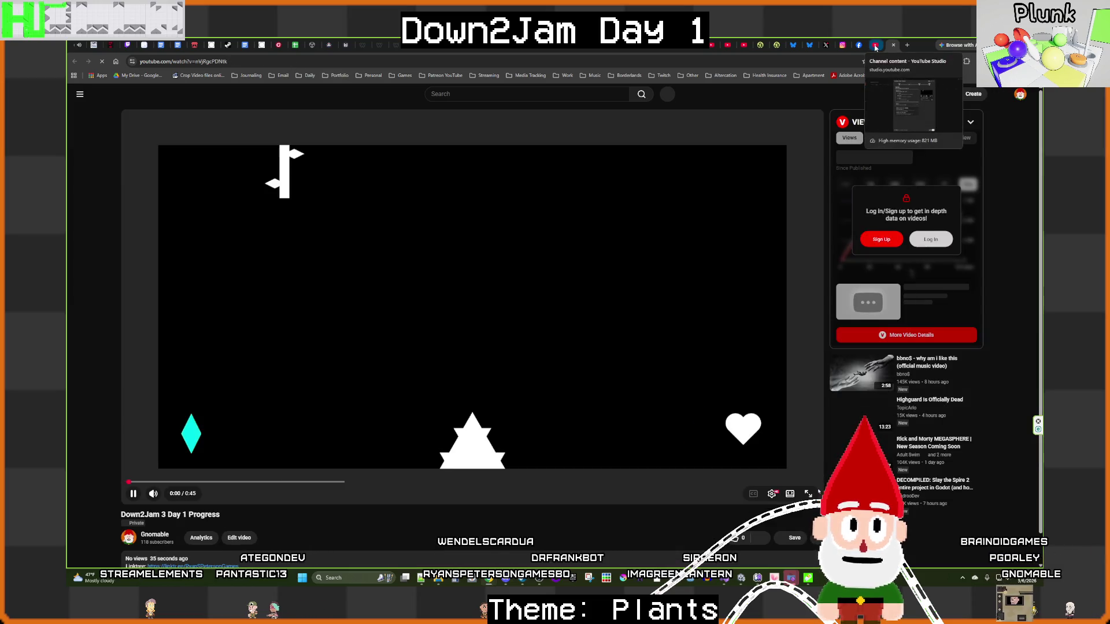
# Step: Check that the Day 1 Progress video plays, then save it as an unlisted video
pyautogui.click(251, 63)
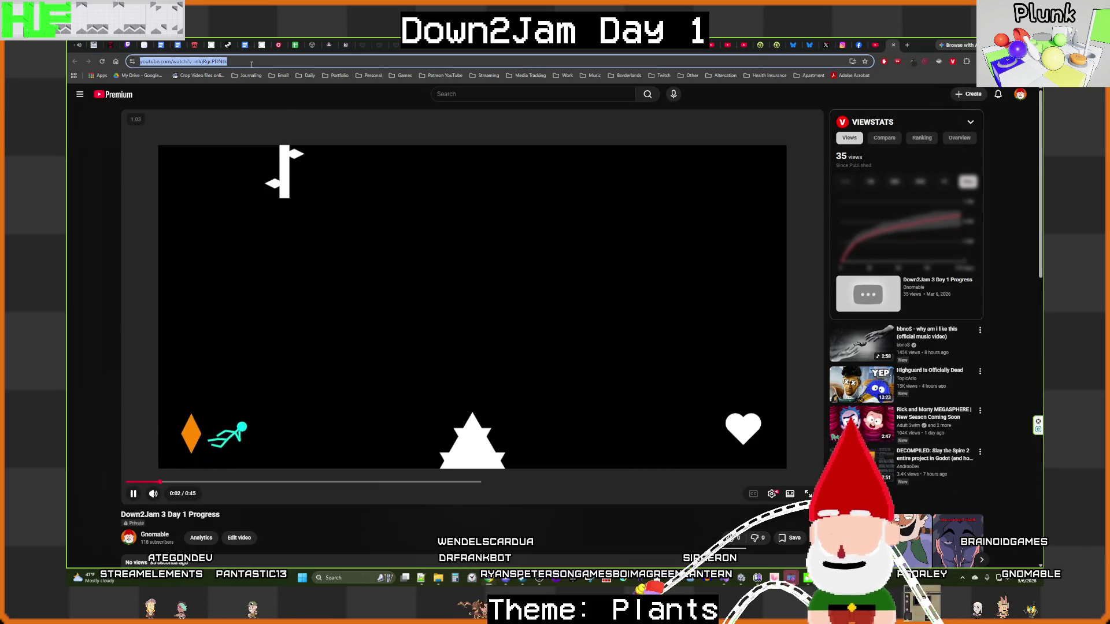
pyautogui.click(318, 235)
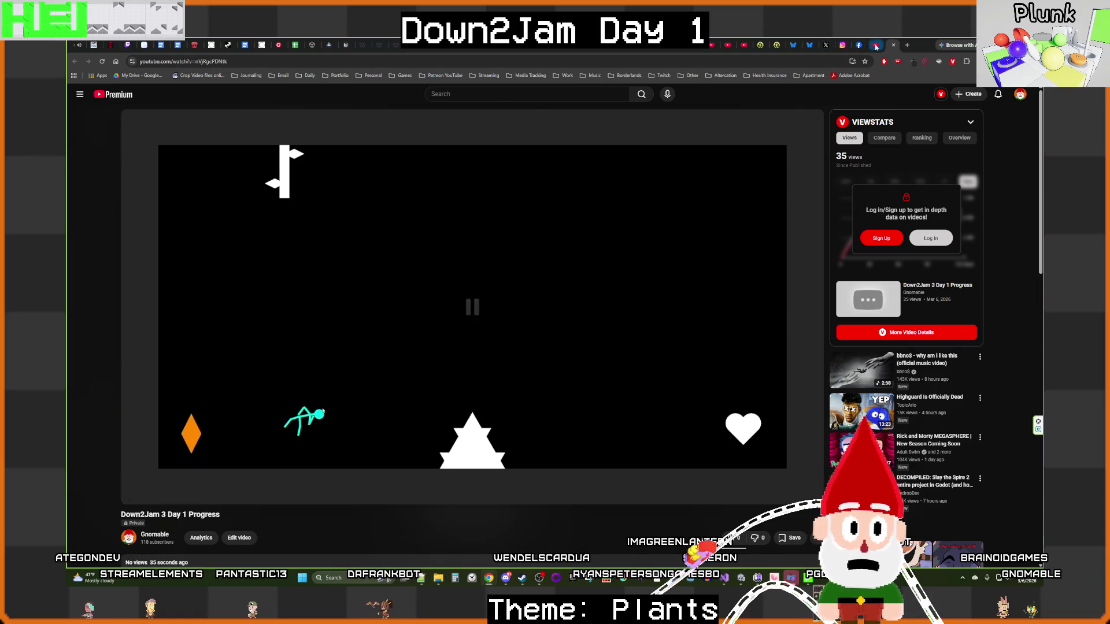
pyautogui.hotkey('alt', 'Left')
pyautogui.click(720, 537)
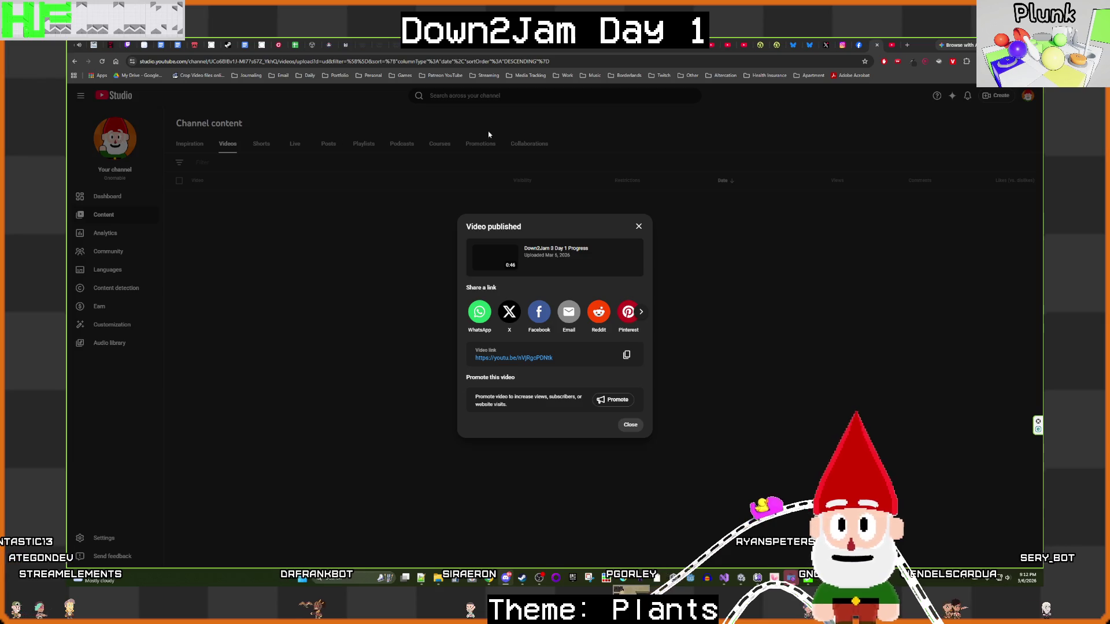
pyautogui.click(794, 46)
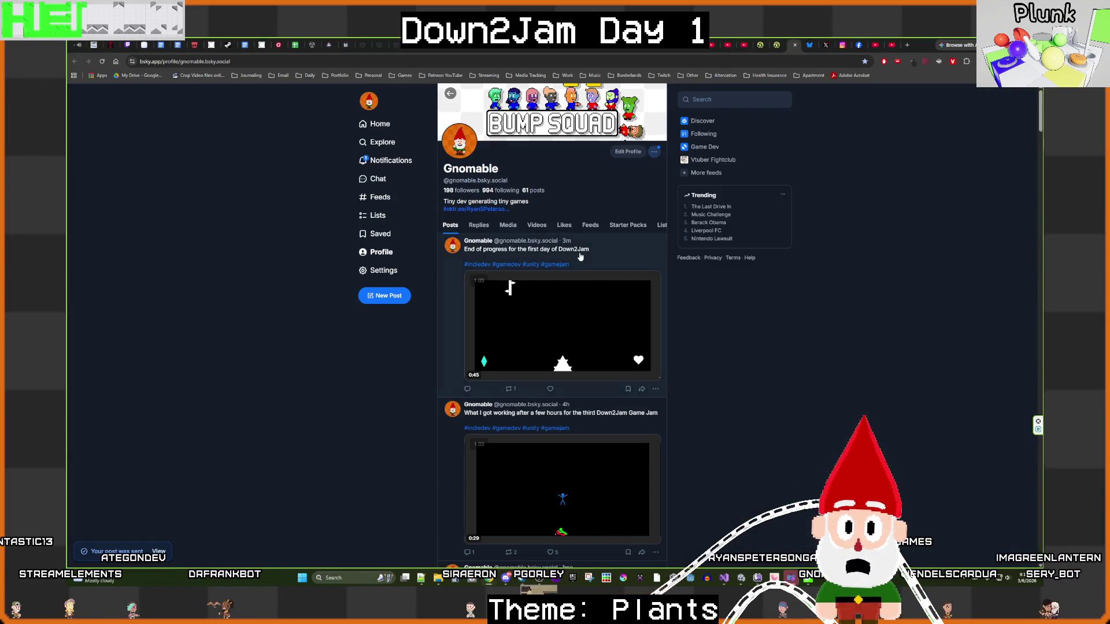
# Step: Open the 'End of progress for the first day of Down2Jam' post and copy its text and hashtags
pyautogui.click(572, 251)
pyautogui.moveTo(562, 154)
pyautogui.mouseDown()
pyautogui.moveTo(463, 151)
pyautogui.moveTo(443, 137)
pyautogui.mouseUp()
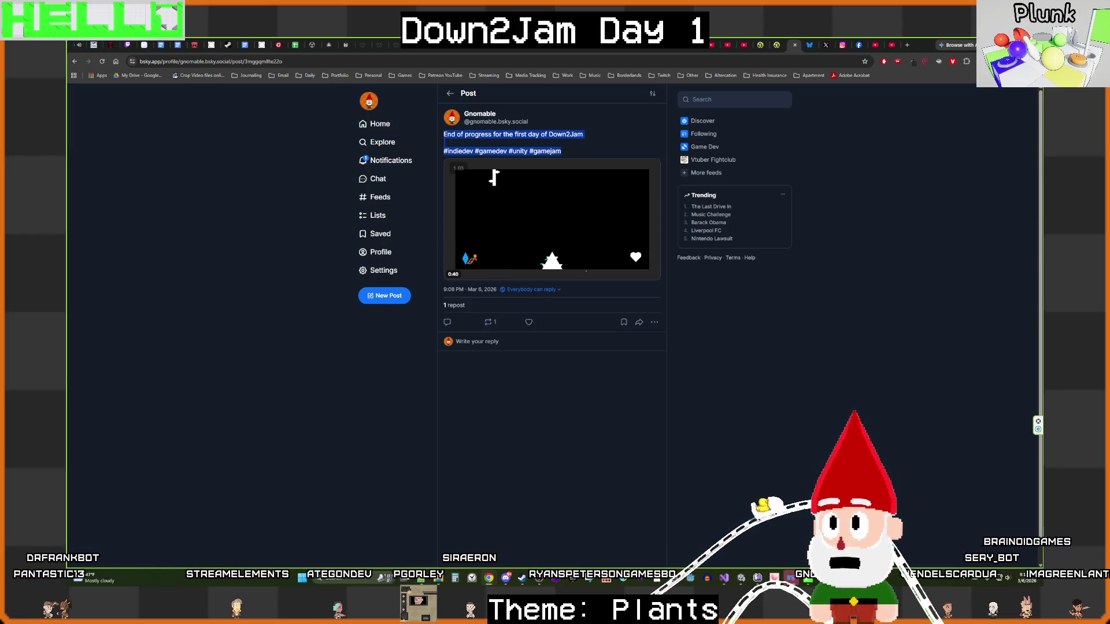
pyautogui.hotkey('alt', 'Tab')
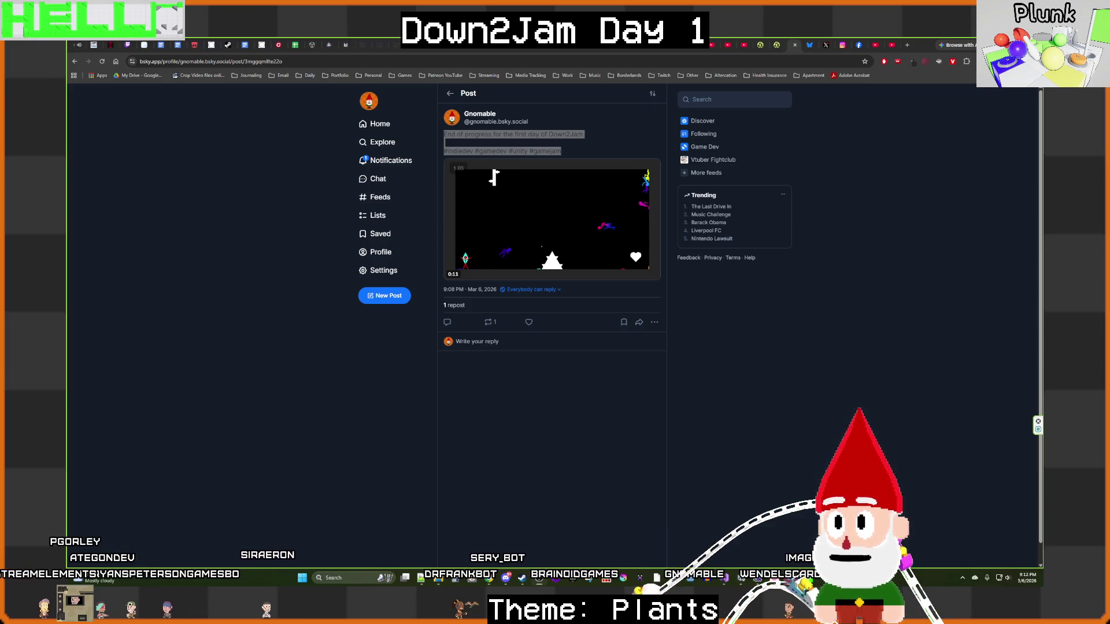
pyautogui.click(219, 203)
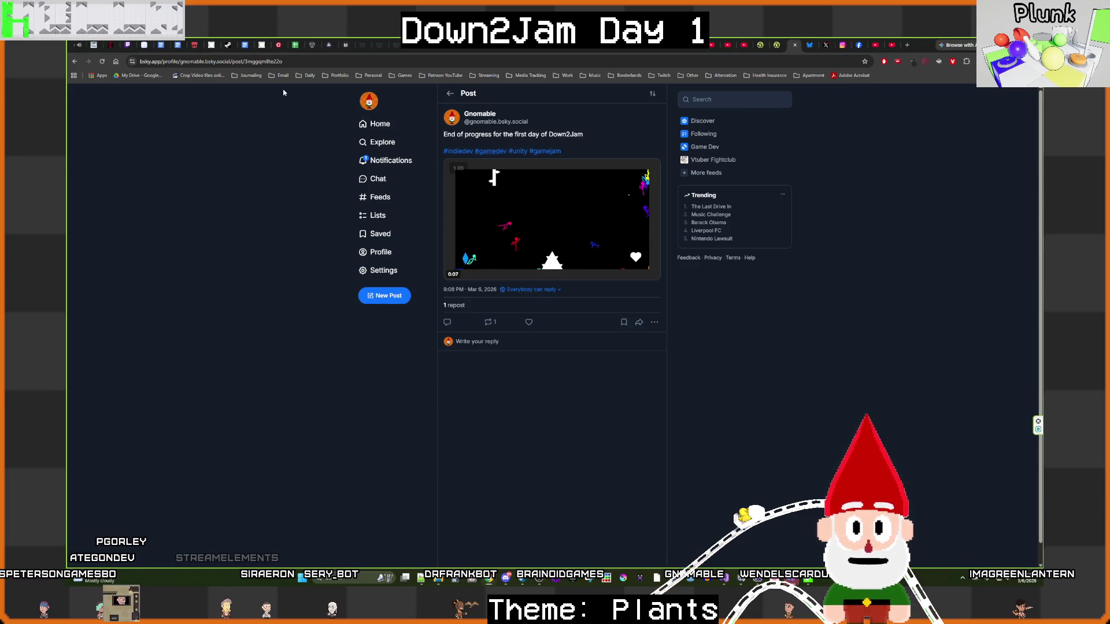
pyautogui.click(128, 45)
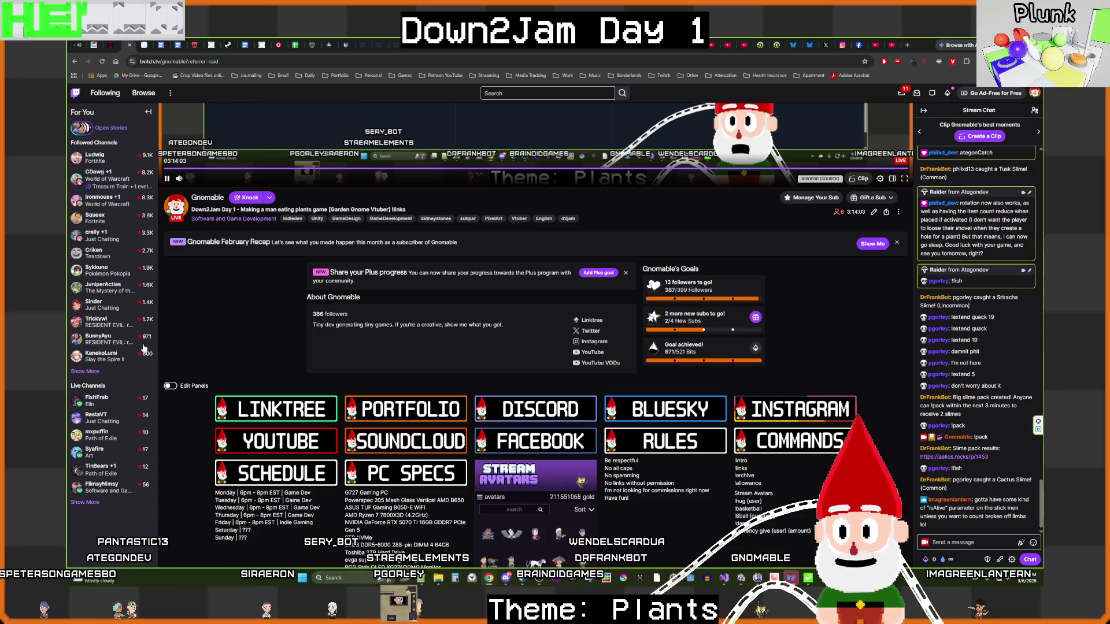
# Step: Expand the Followed Channels list on the Gnomable Twitch page, then go to D2Jam
pyautogui.click(96, 373)
pyautogui.scroll(-2, 99, 399)
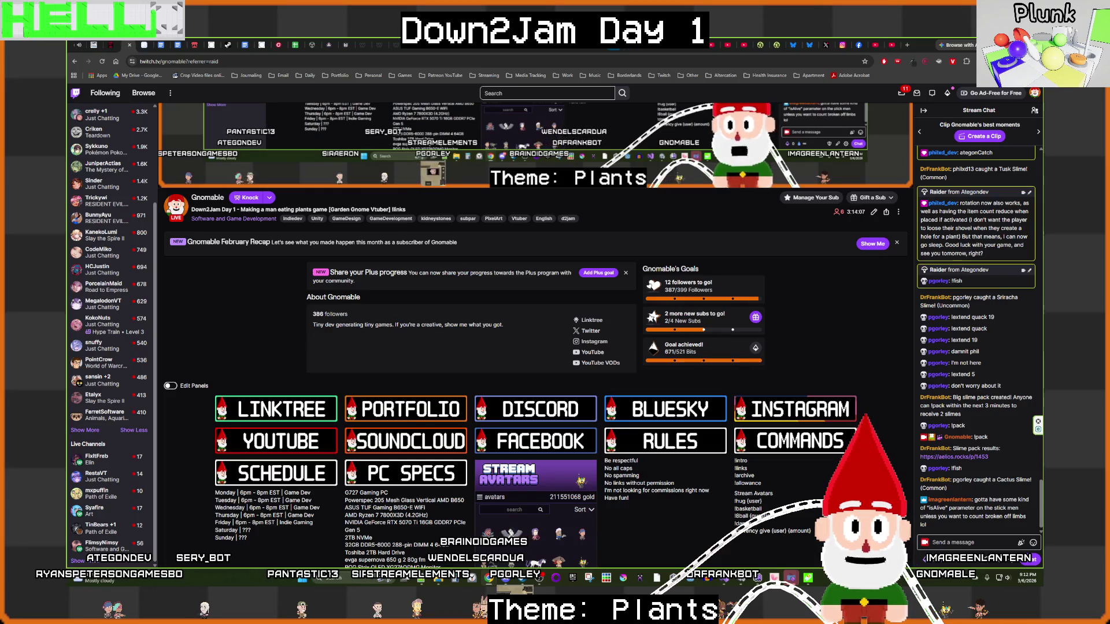
pyautogui.click(329, 46)
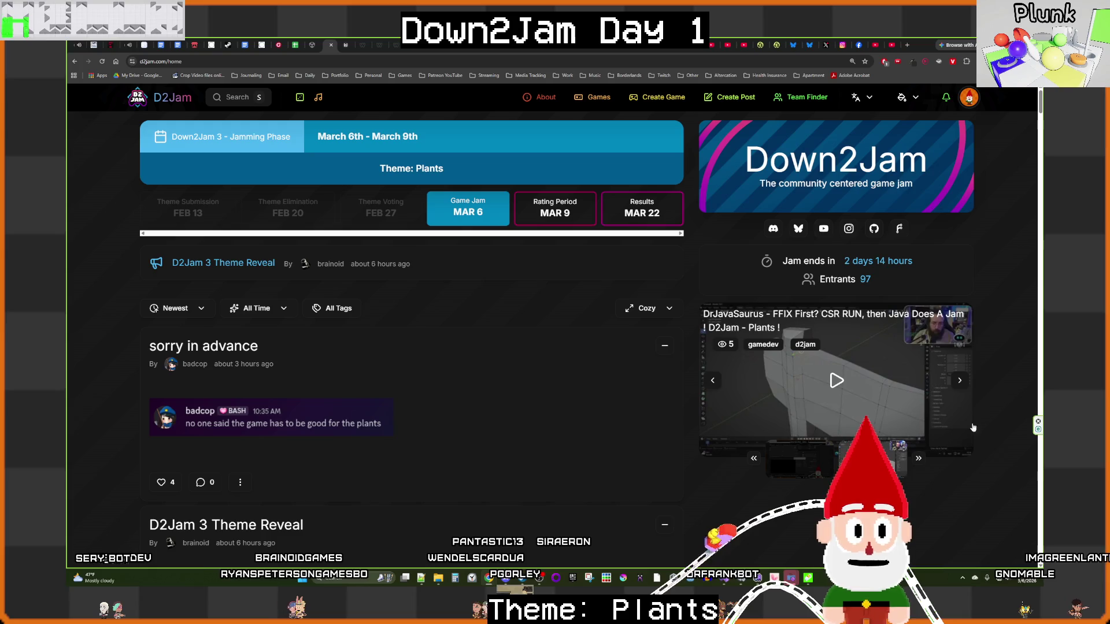
# Step: Cycle through D2Jam's featured streams and open the 'Gettin' Down to Jam (Day 1)' stream
pyautogui.click(960, 381)
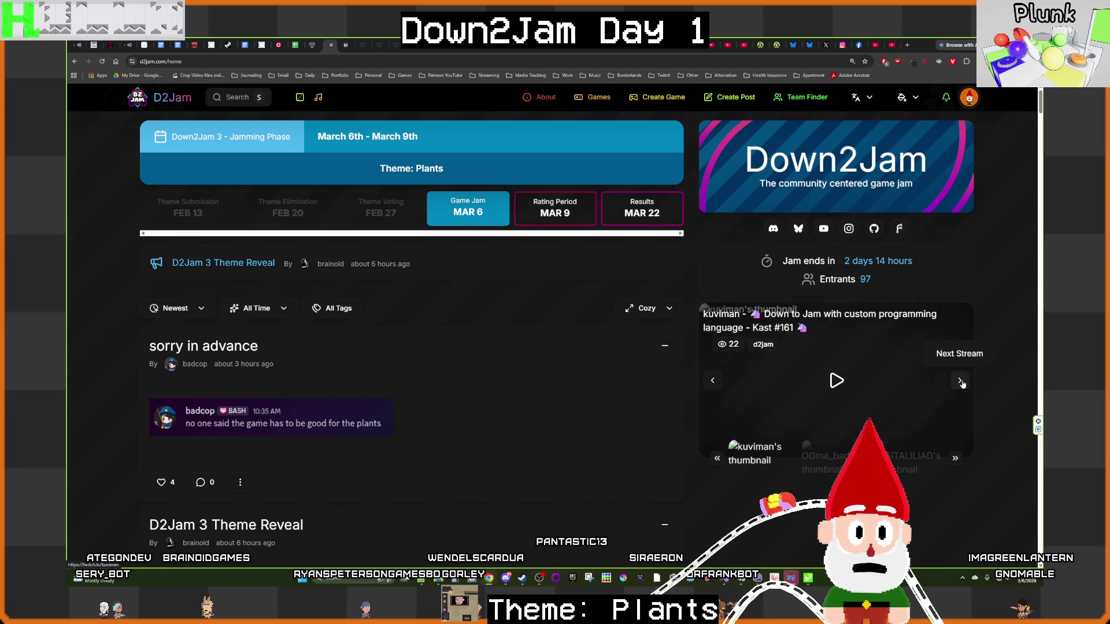
pyautogui.click(101, 62)
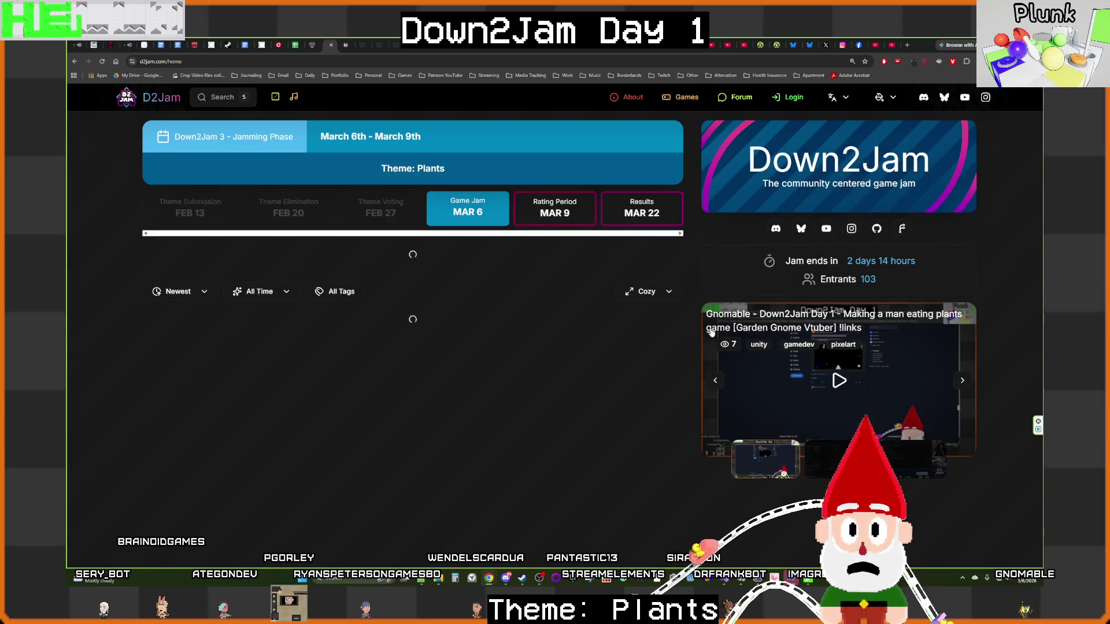
pyautogui.click(961, 381)
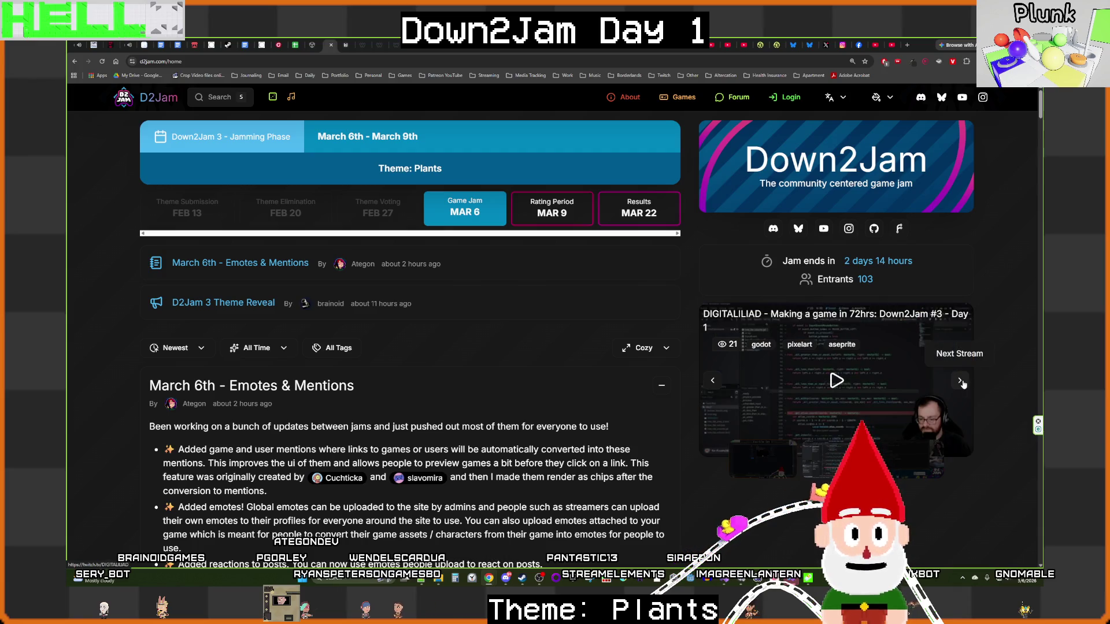
pyautogui.click(961, 381)
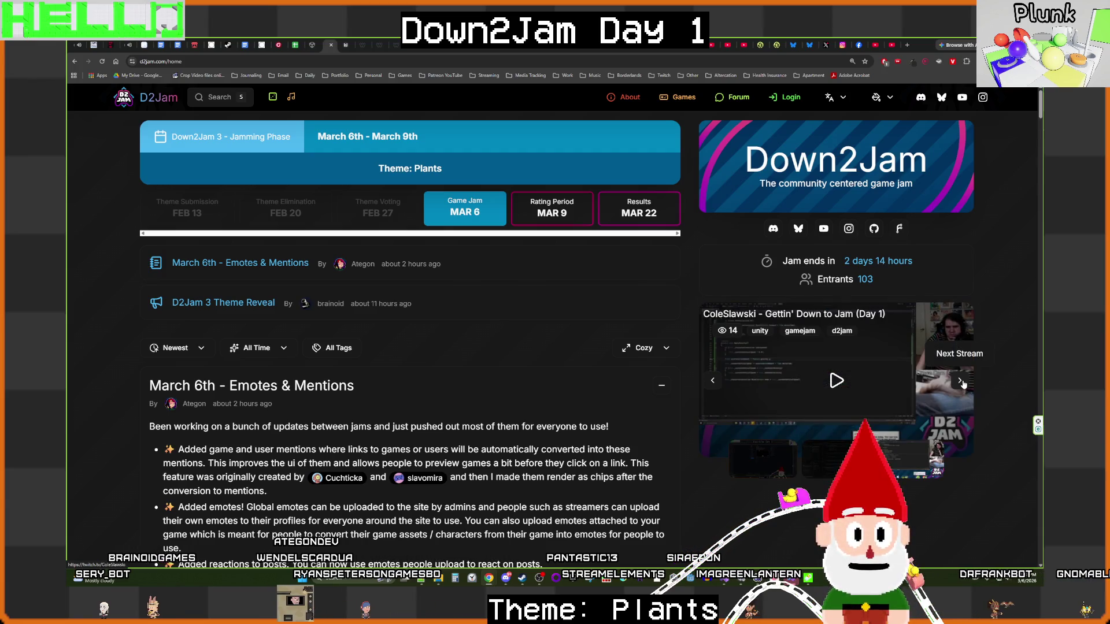
pyautogui.click(963, 384)
pyautogui.click(902, 471)
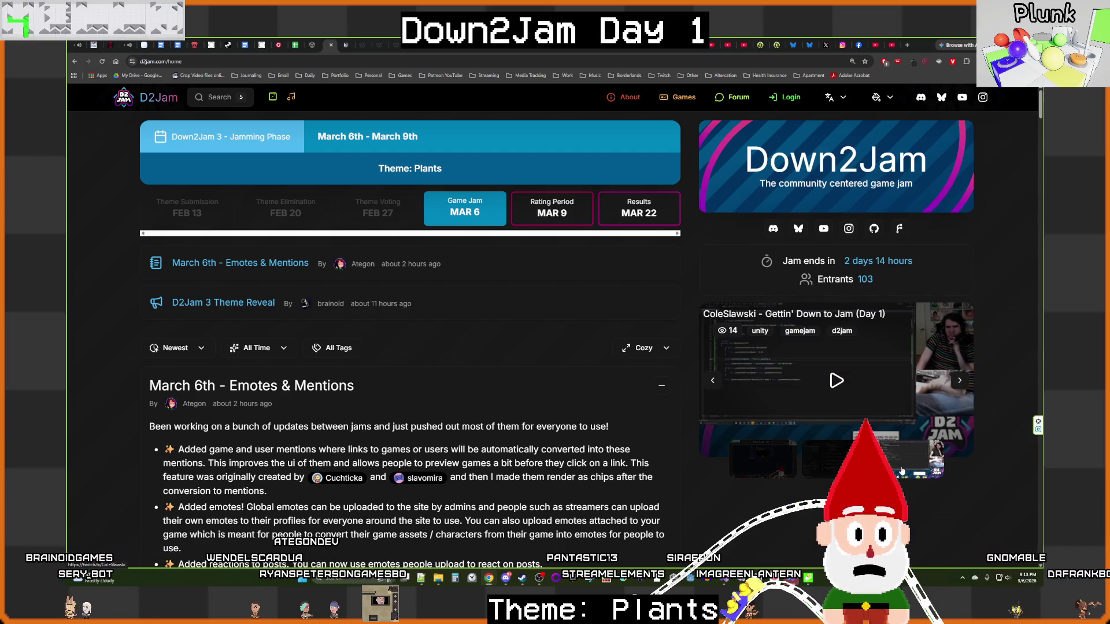
pyautogui.click(833, 471)
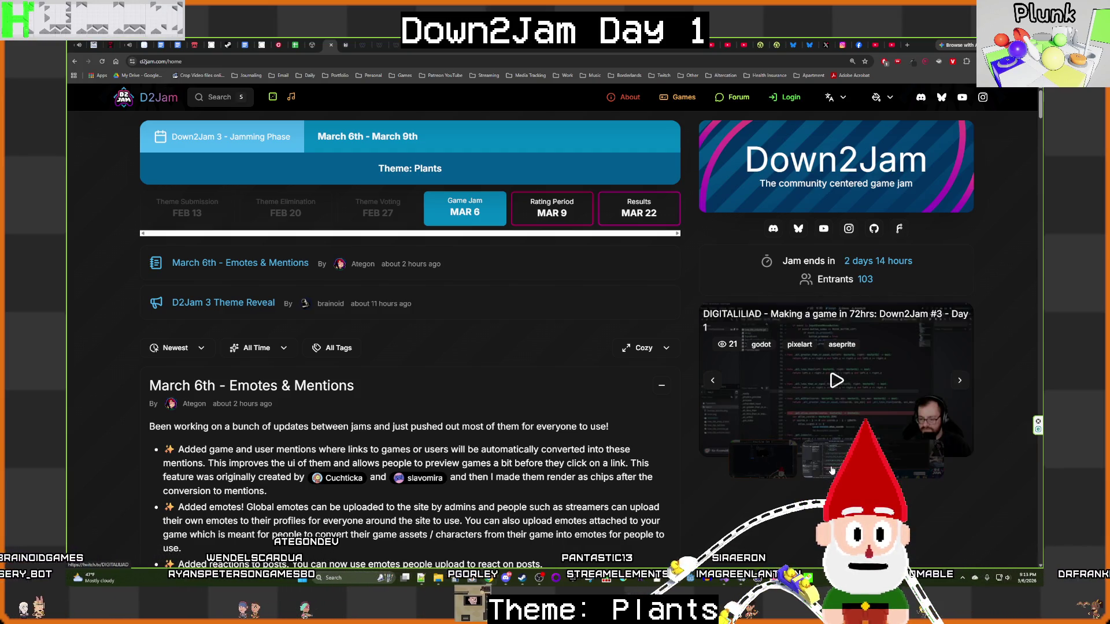
pyautogui.click(920, 470)
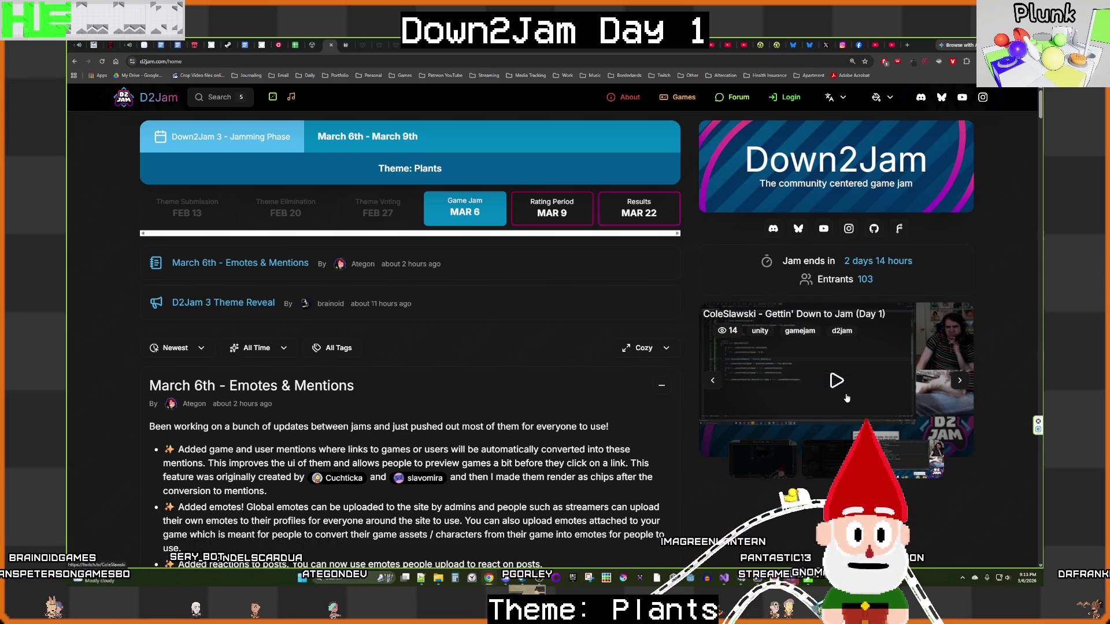
pyautogui.click(787, 318)
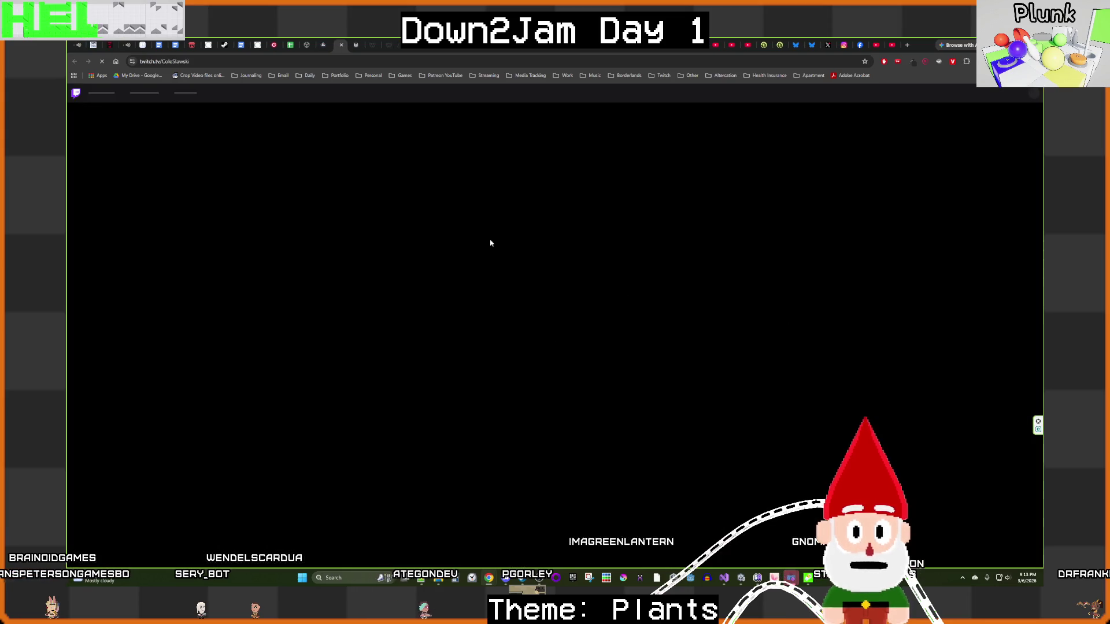